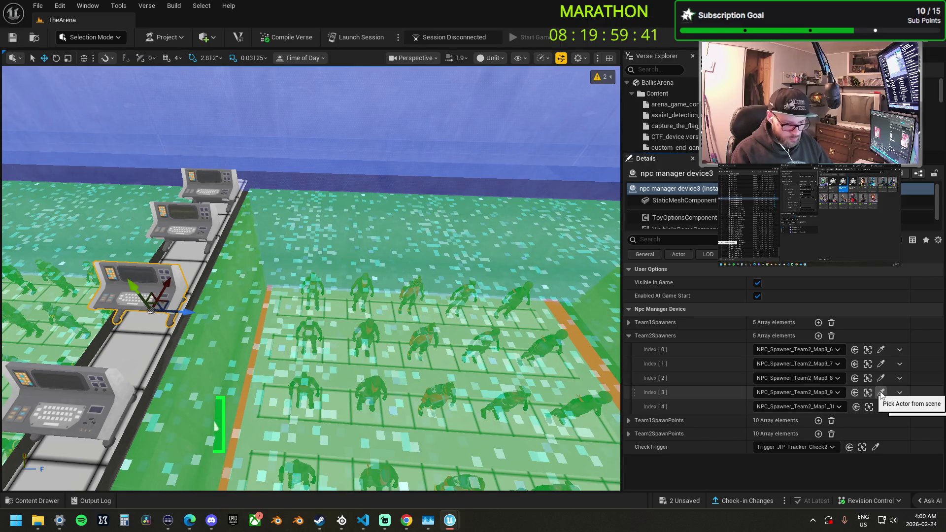
Pick the fifth Team2 spawner for Index [4], then collapse the Team2Spawners list
left_click(884, 410)
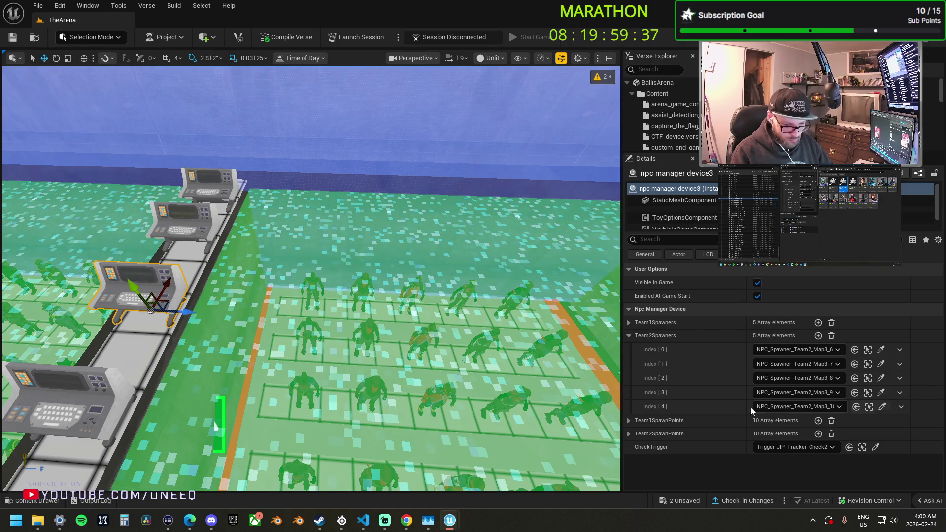
left_click(628, 336)
left_click_drag(592, 336, 577, 257)
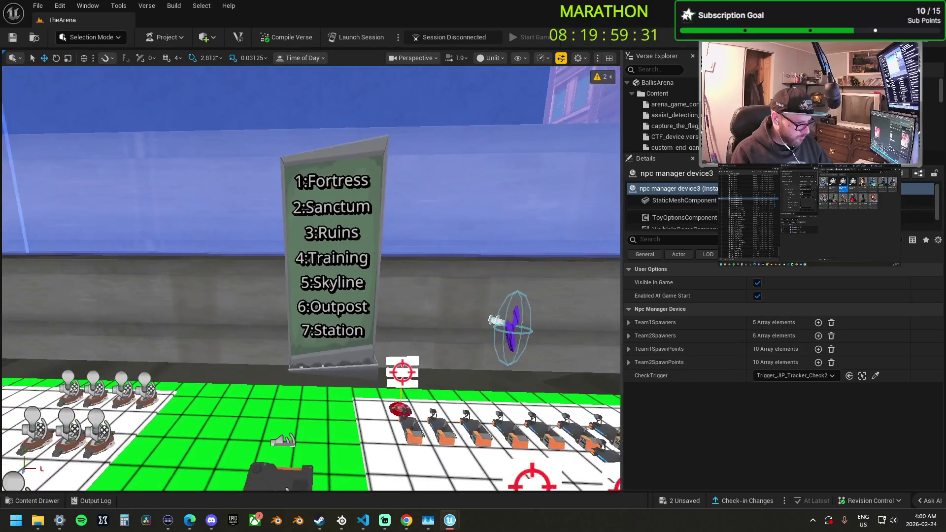
Select the SpawnPoint_Ruins_Team2 pad in the ruins corridor and nudge it slightly right
key("f")
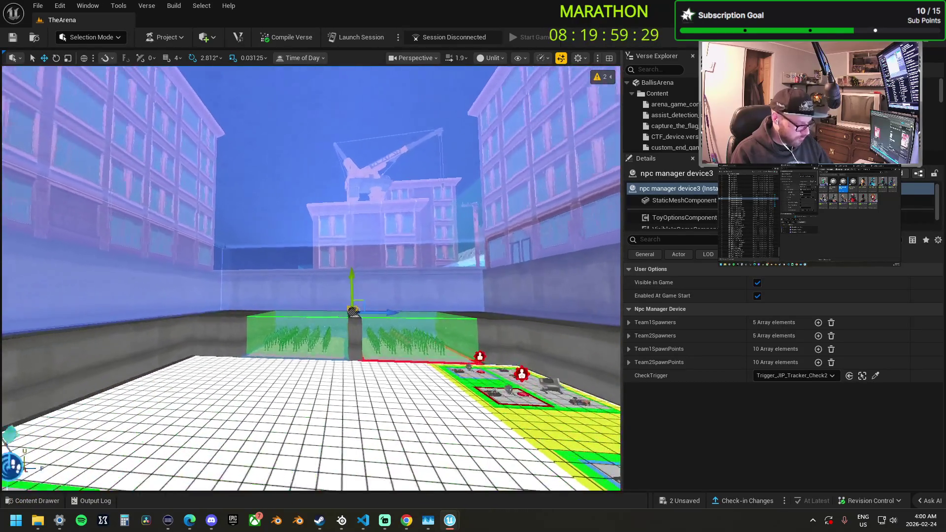
key("1")
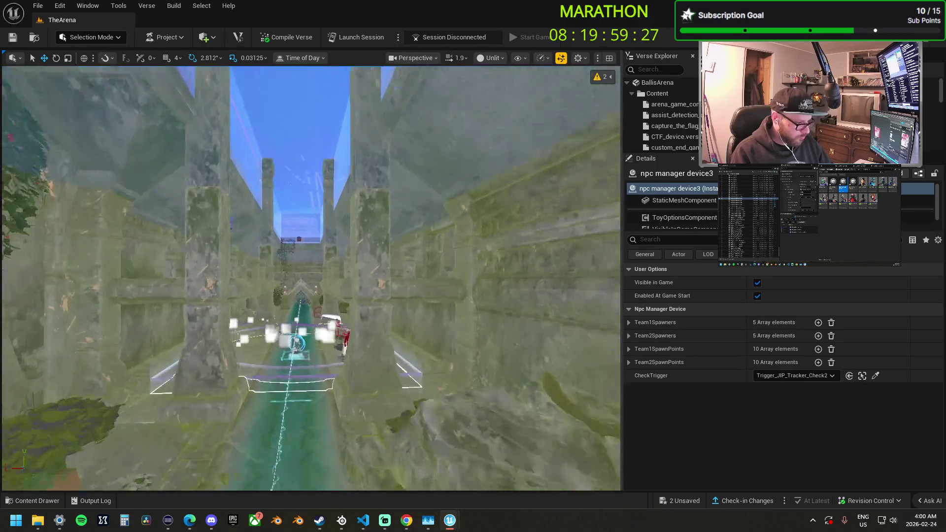
left_click_drag(267, 345, 268, 307)
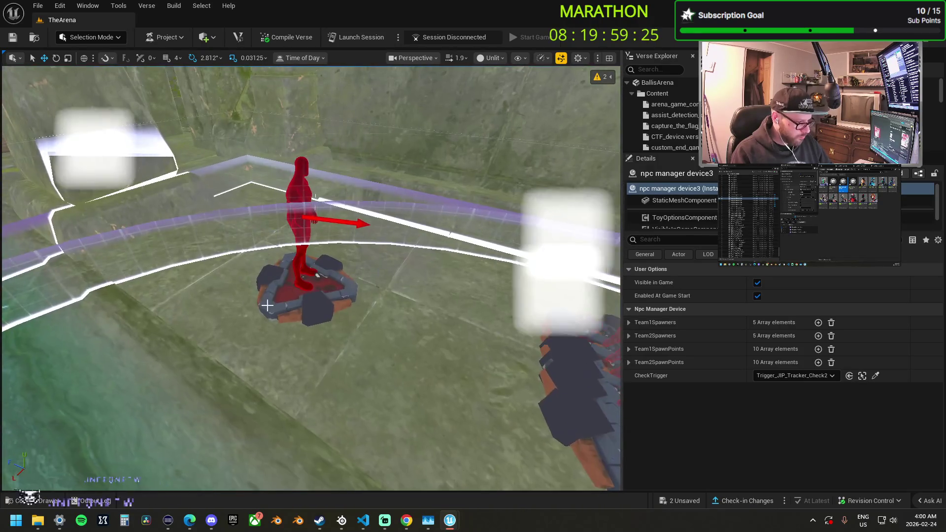
left_click(268, 307)
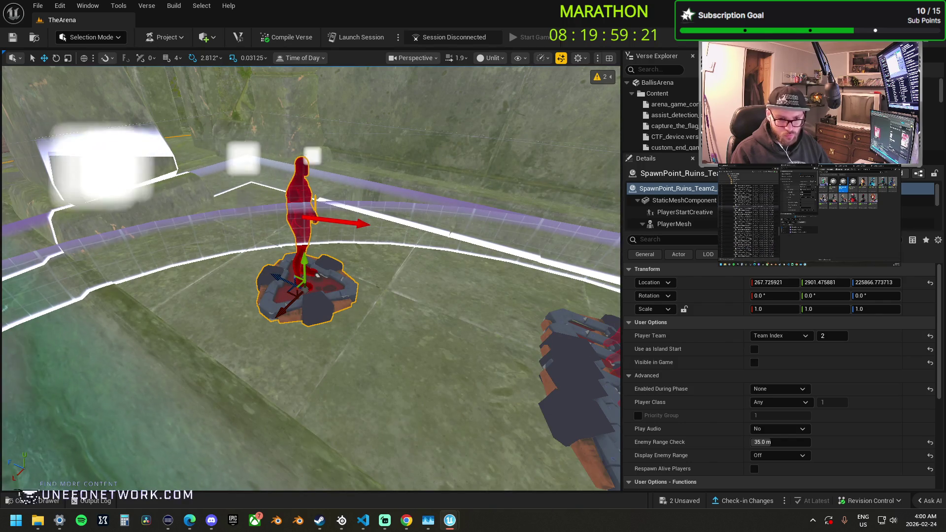
left_click_drag(448, 344, 448, 325)
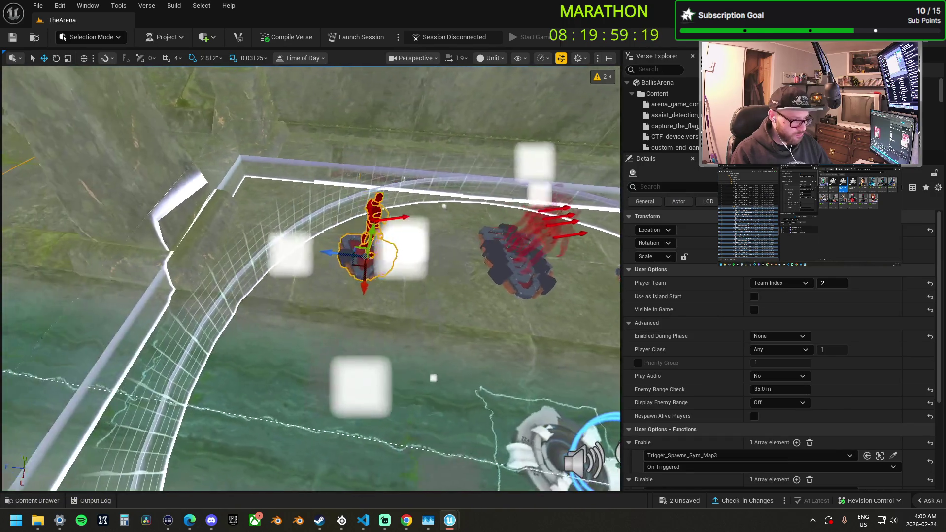
left_click_drag(348, 269, 355, 269)
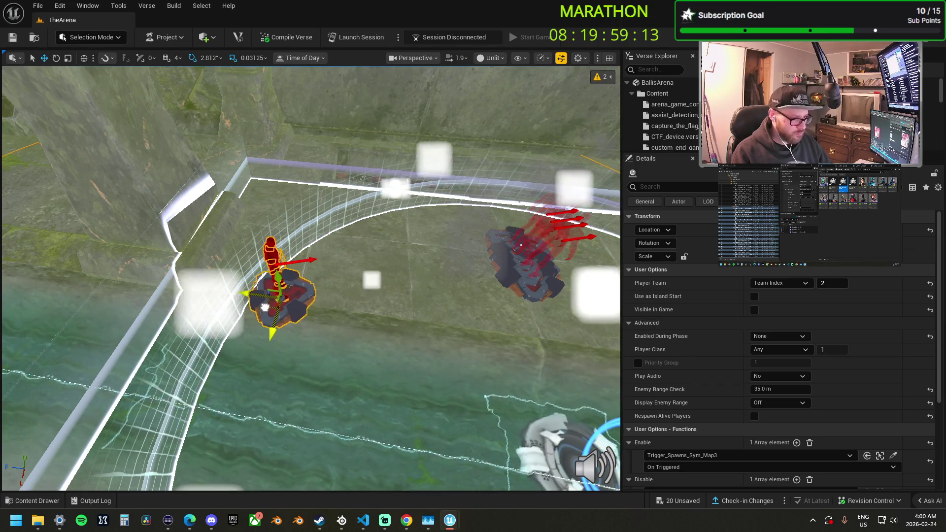
left_click_drag(344, 264, 353, 264)
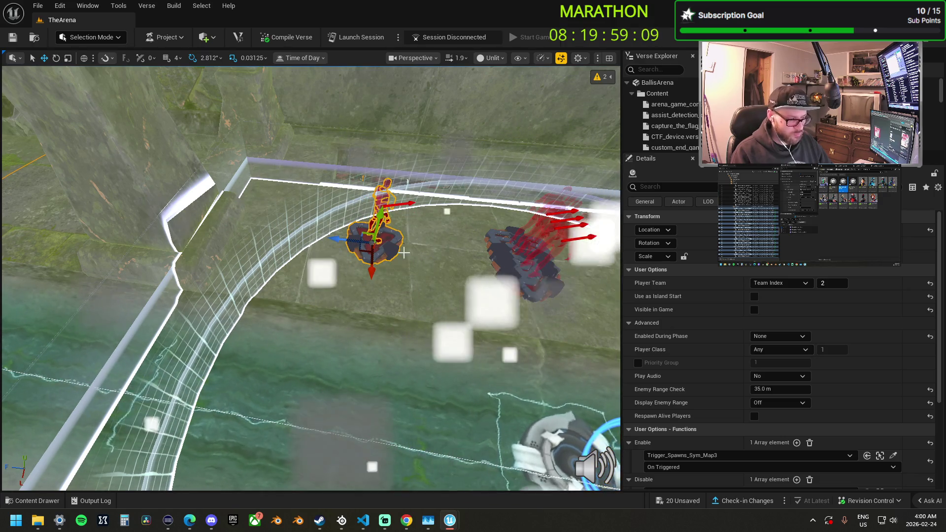
Slide the Ruins Team2 pad forward with the Move gizmo to a new ruins spot
mouse_move(331, 267)
left_mouse_down()
mouse_move(171, 114)
mouse_move(103, 116)
mouse_move(322, 252)
left_mouse_up()
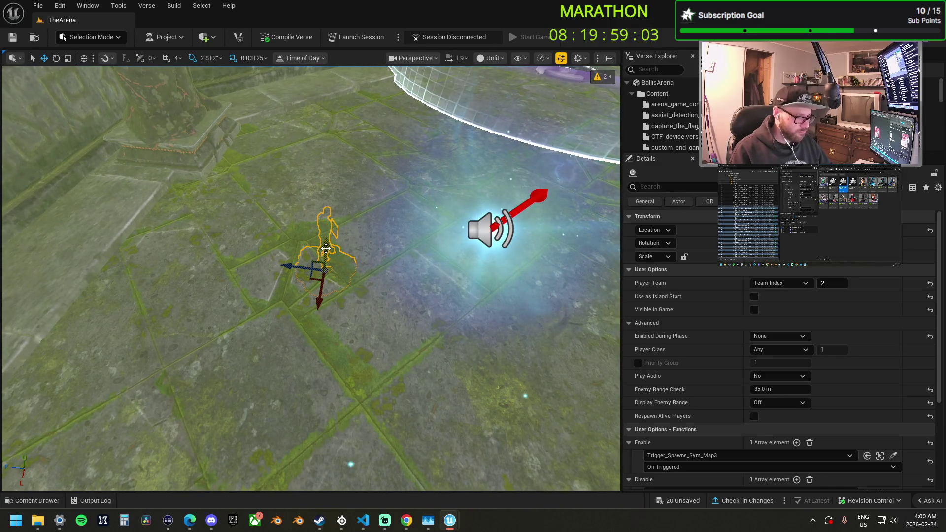
mouse_move(330, 218)
left_mouse_down()
mouse_move(327, 239)
mouse_move(135, 359)
mouse_move(309, 273)
left_mouse_up()
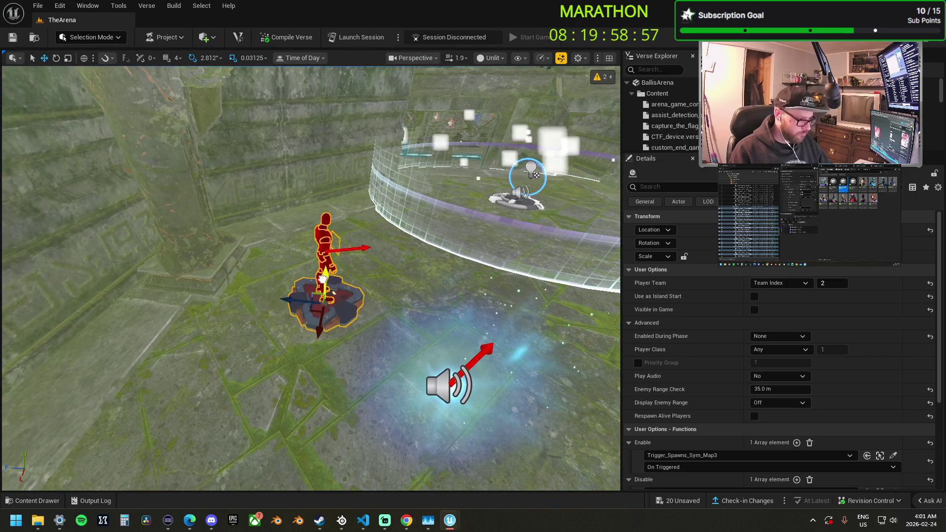
left_click_drag(321, 279, 268, 325)
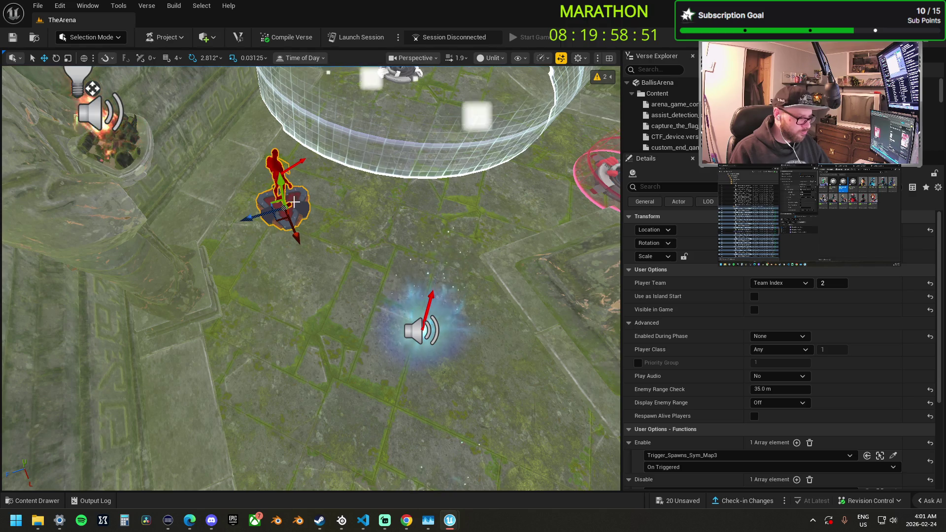
left_click_drag(311, 276, 281, 316)
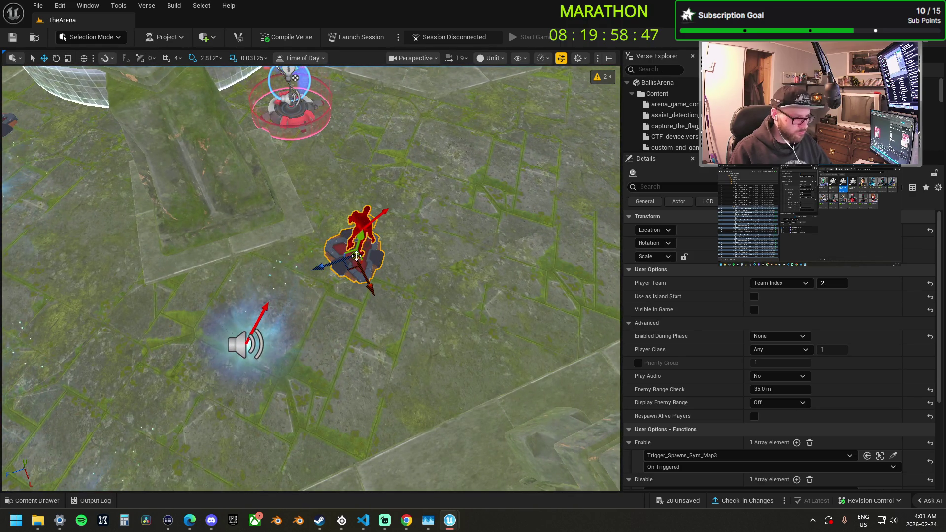
left_click_drag(281, 315, 266, 266)
left_click_drag(330, 281, 321, 296)
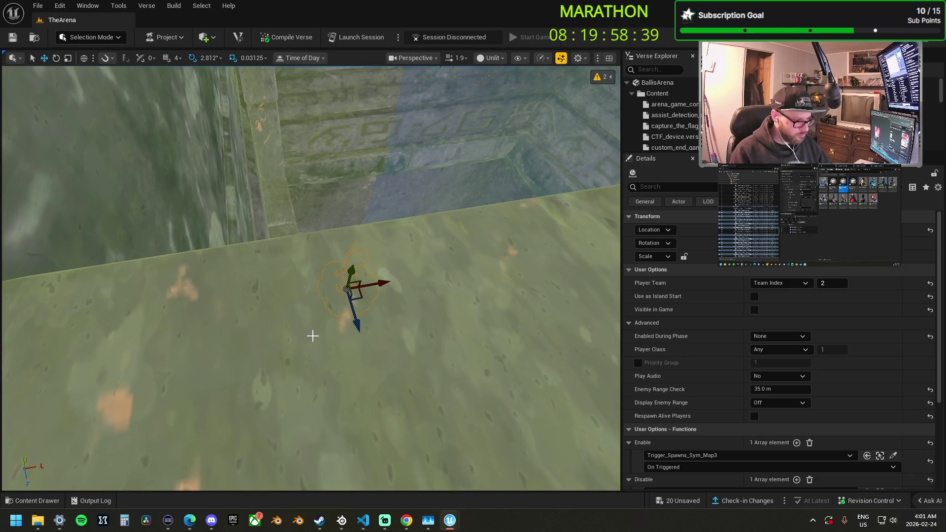
mouse_move(265, 281)
left_mouse_down()
mouse_move(268, 266)
mouse_move(272, 278)
left_mouse_up()
left_click_drag(272, 148, 260, 148)
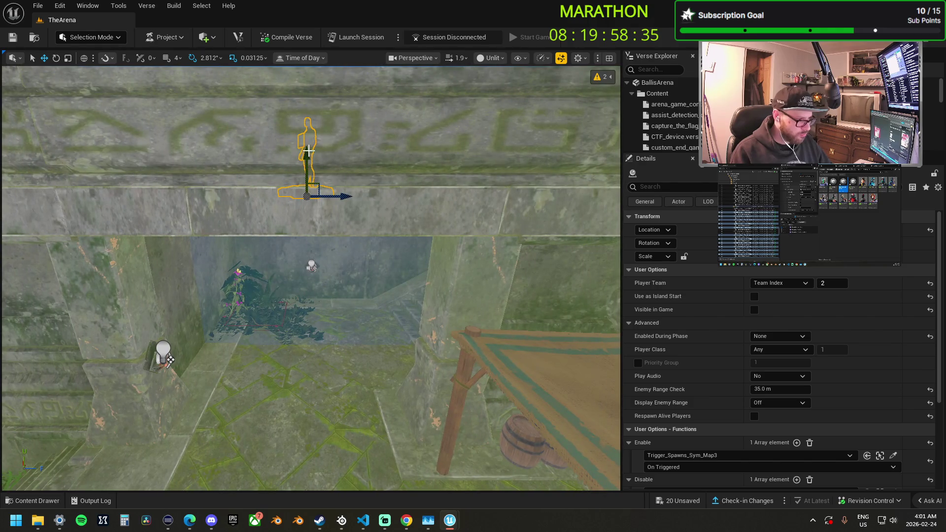
left_click_drag(308, 170, 303, 234)
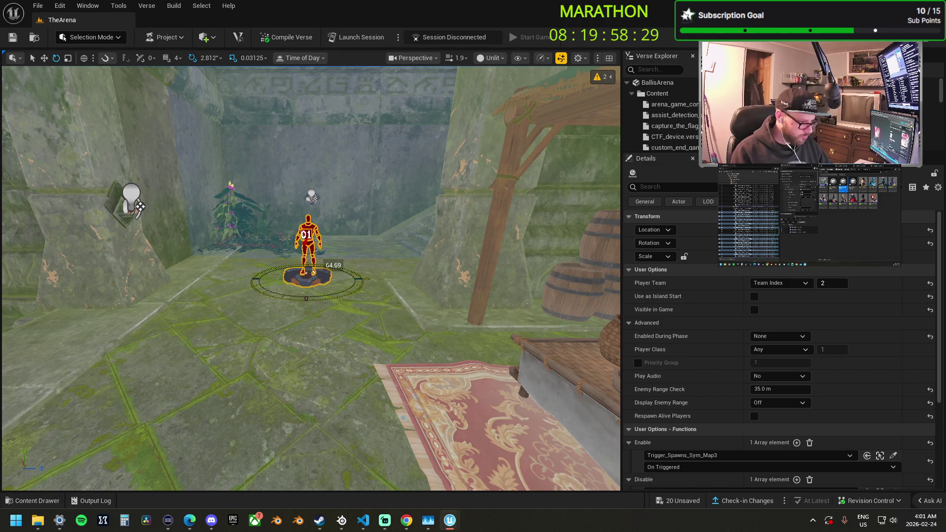
mouse_move(303, 234)
left_mouse_down()
mouse_move(291, 309)
mouse_move(397, 316)
left_mouse_up()
key("w")
mouse_move(360, 349)
left_mouse_down()
mouse_move(352, 261)
mouse_move(370, 350)
mouse_move(369, 425)
left_mouse_up()
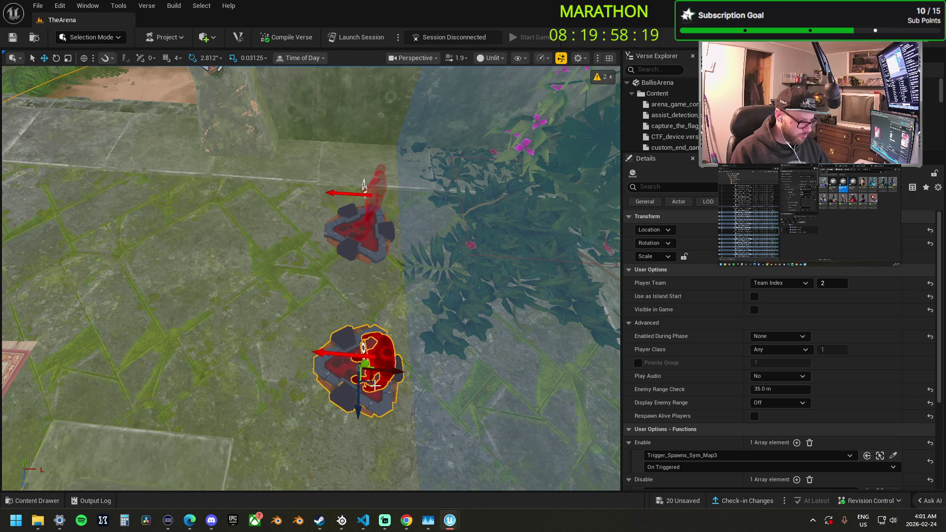
mouse_move(369, 380)
left_mouse_down("shift")
mouse_move(234, 332)
mouse_move(296, 340)
left_mouse_up("shift")
Duplicate the Ruins Team2 spawn pad and shift the copy to a new ruins spot
mouse_move(347, 323)
left_mouse_down("alt")
mouse_move(206, 331)
mouse_move(183, 321)
left_mouse_up("alt")
left_click_drag(243, 322, 243, 262)
mouse_move(143, 169)
left_mouse_down()
mouse_move(123, 177)
mouse_move(137, 154)
mouse_move(124, 199)
mouse_move(128, 176)
left_mouse_up()
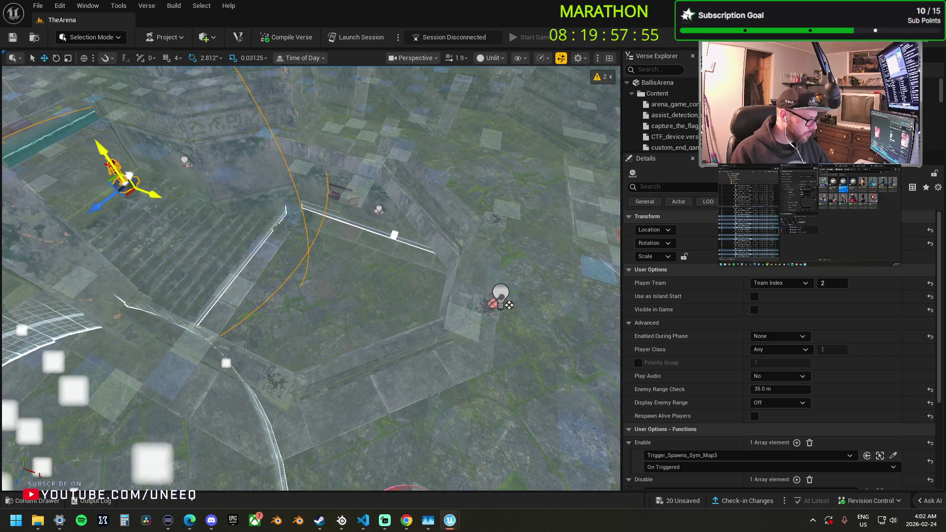
key("f")
mouse_move(362, 313)
left_mouse_down()
mouse_move(620, 318)
mouse_move(617, 327)
mouse_move(274, 301)
mouse_move(263, 299)
mouse_move(257, 256)
mouse_move(269, 288)
mouse_move(339, 321)
left_mouse_up()
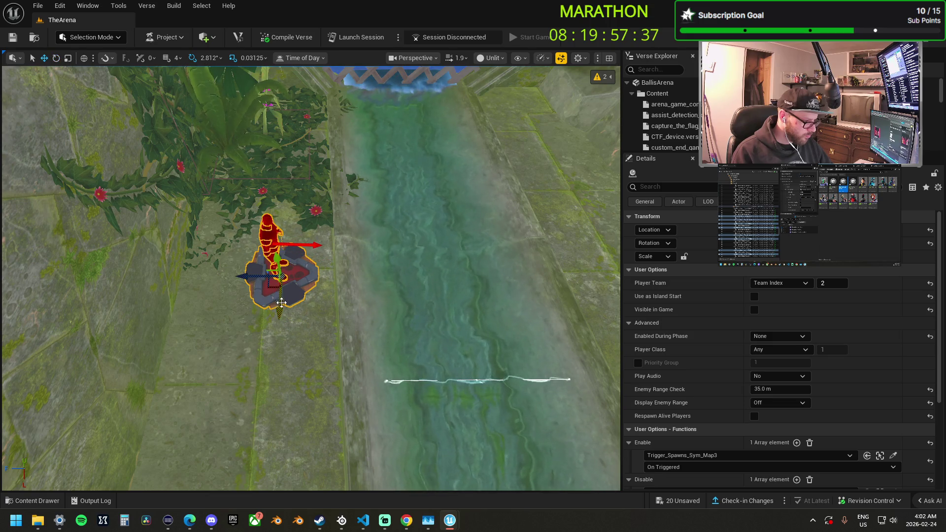
Duplicate another spawn pad and place it beside the barrels and market rug
mouse_move(279, 304)
left_mouse_down("alt")
mouse_move(281, 458)
mouse_move(288, 444)
mouse_move(276, 433)
mouse_move(391, 397)
left_mouse_up("alt")
mouse_move(389, 441)
left_mouse_down("shift")
mouse_move(285, 295)
mouse_move(310, 345)
mouse_move(268, 341)
left_mouse_up("shift")
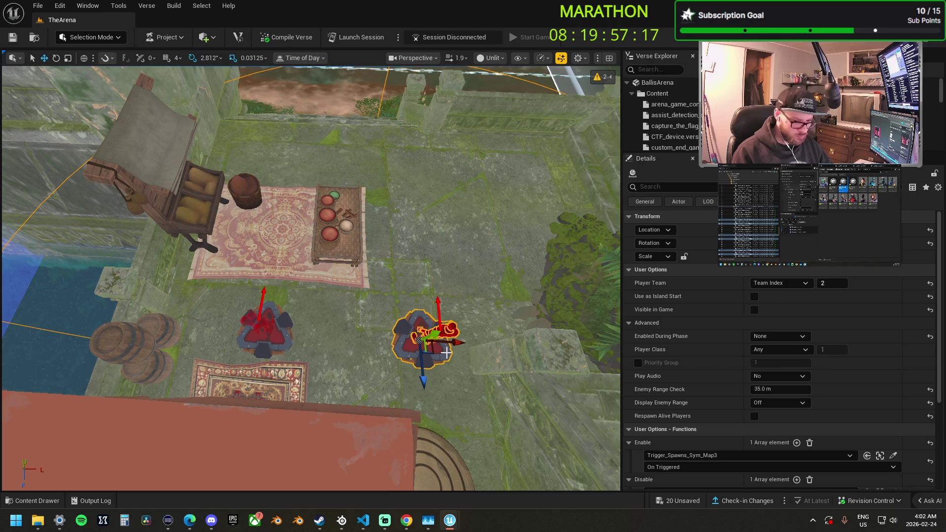
mouse_move(444, 290)
left_mouse_down("shift")
mouse_move(443, 267)
mouse_move(434, 275)
mouse_move(441, 283)
mouse_move(470, 234)
mouse_move(508, 276)
mouse_move(472, 253)
left_mouse_up("shift")
key("f")
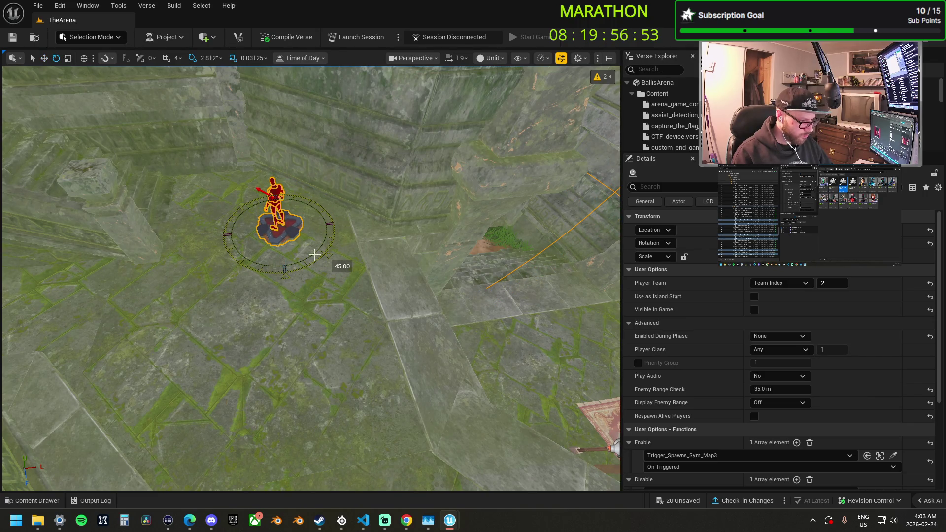
Slide the spawn pad left, raise it, and shift spawner 01 to the left
scroll(333, 248, "down", 5)
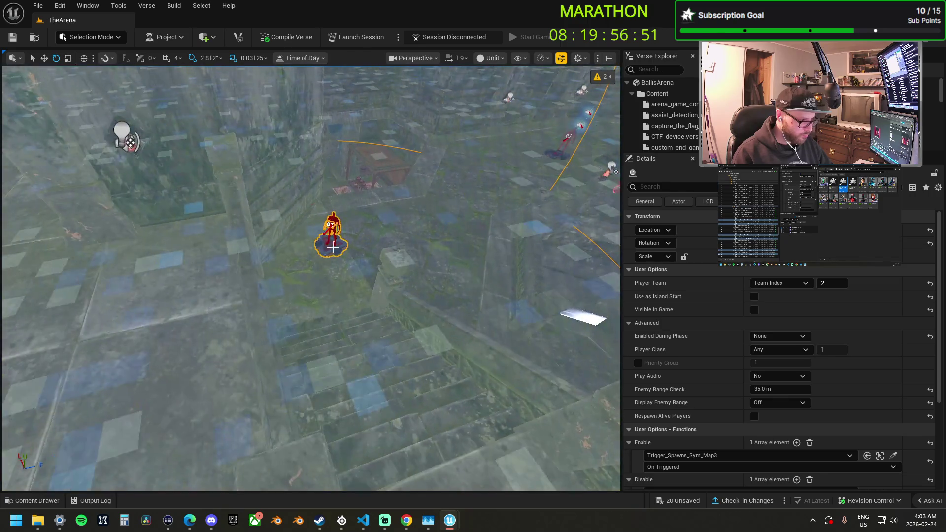
scroll(326, 275, "up", 2)
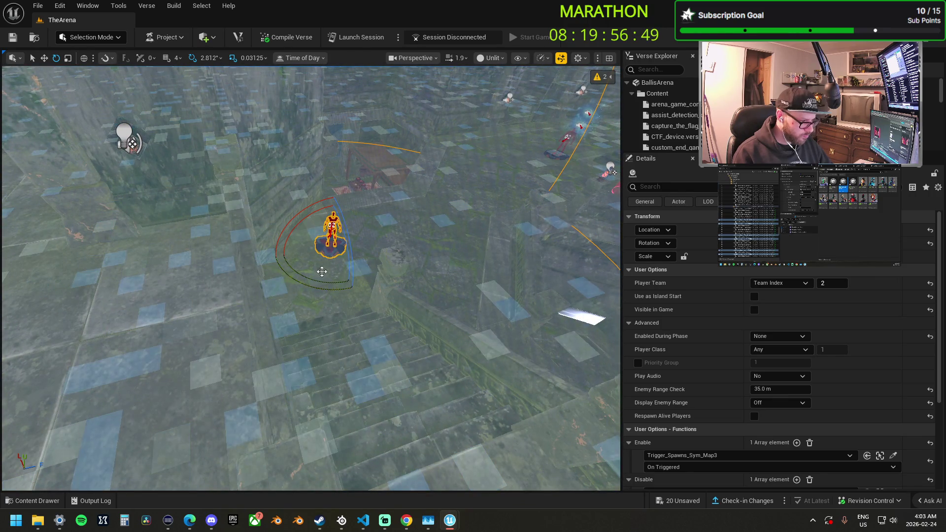
scroll(322, 272, "up", 4)
key("w")
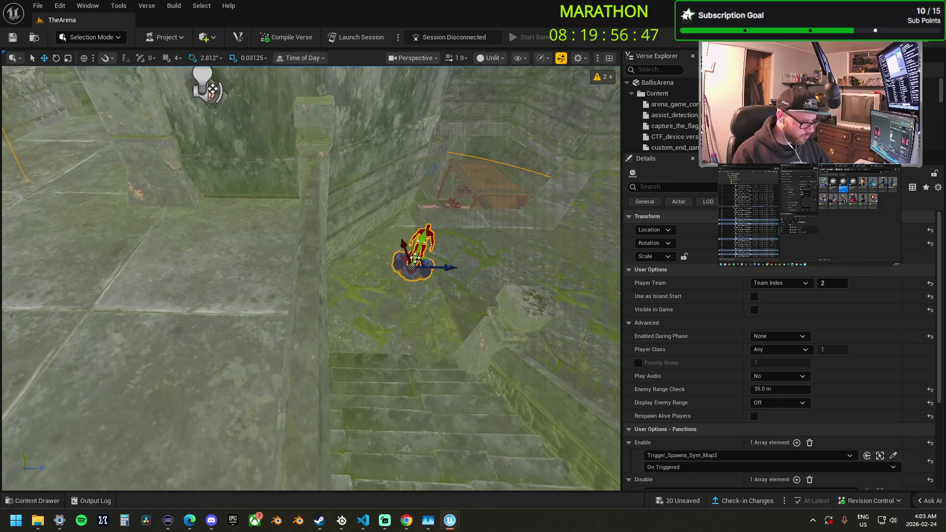
left_click_drag(450, 267, 367, 261)
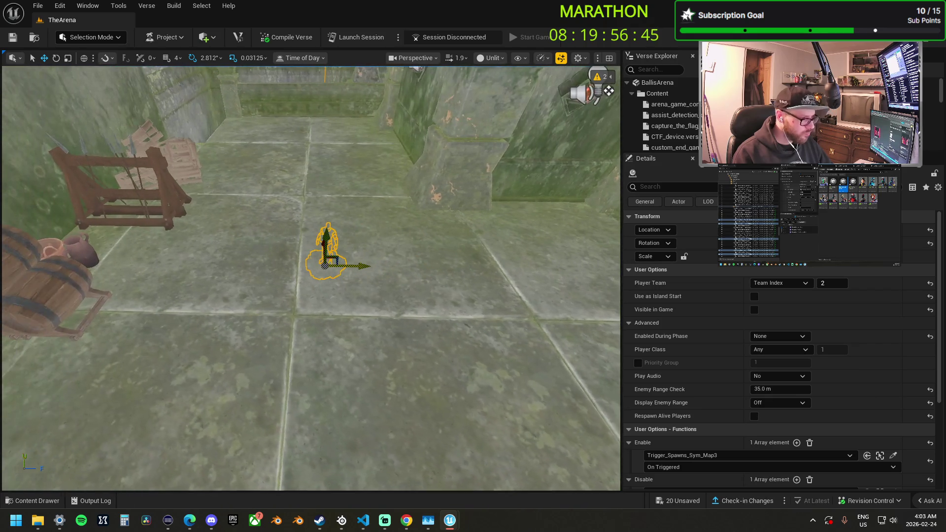
left_click_drag(325, 208, 328, 138)
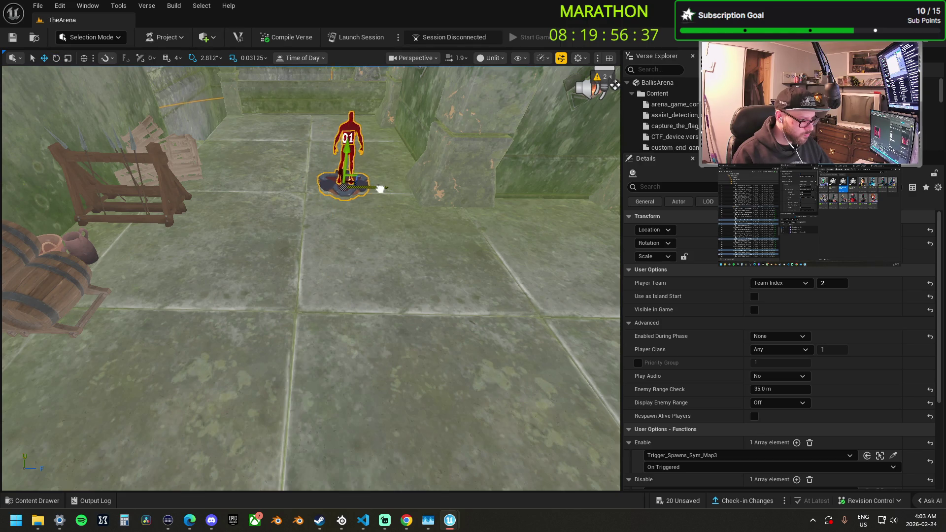
left_click_drag(345, 185, 286, 182)
Check the gate and doorway spawners, then move the Team 2 point onto the steps
left_click_drag(615, 85, 169, 240)
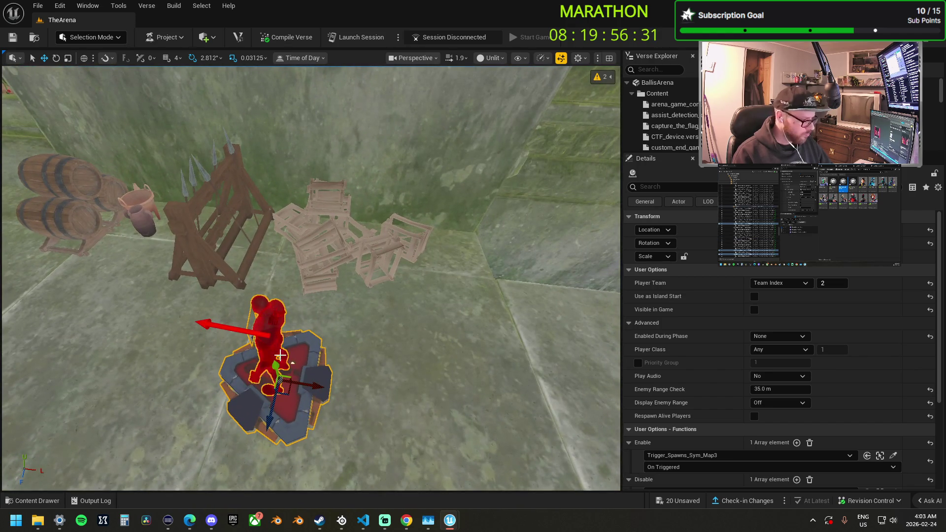
left_click_drag(280, 355, 395, 449)
mouse_move(289, 367)
left_mouse_down()
mouse_move(350, 232)
mouse_move(349, 296)
left_mouse_up()
left_click_drag(351, 163, 350, 163)
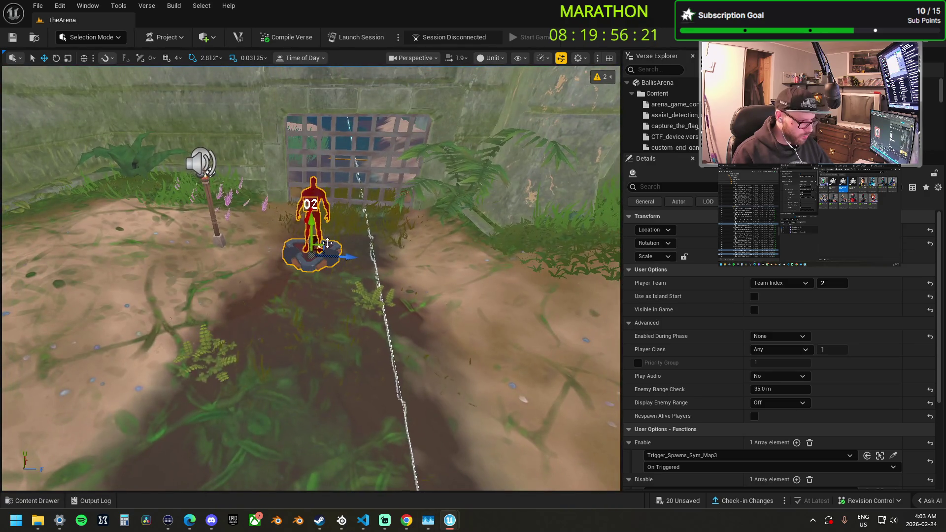
left_click_drag(320, 243, 321, 242)
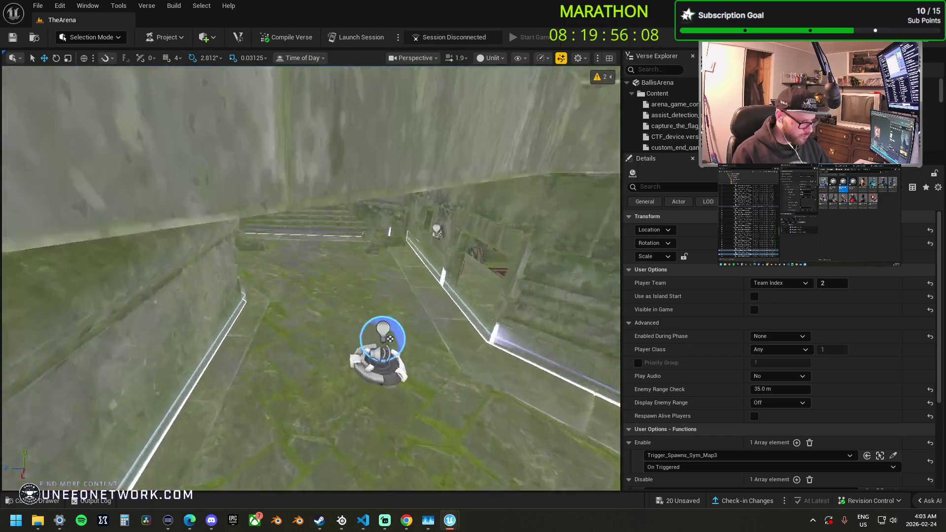
mouse_move(311, 276)
left_mouse_down()
mouse_move(311, 237)
mouse_move(271, 197)
left_mouse_up()
left_click_drag(230, 290, 230, 290)
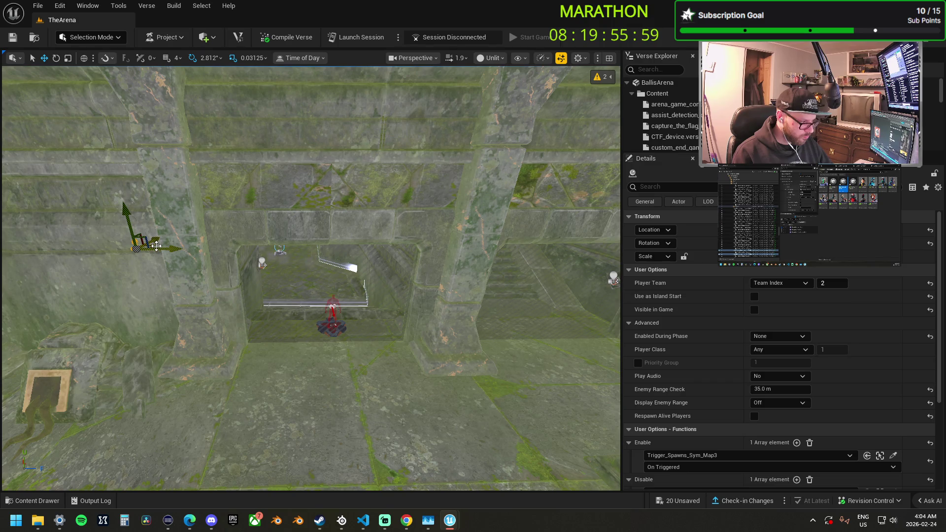
left_click_drag(326, 285, 312, 263)
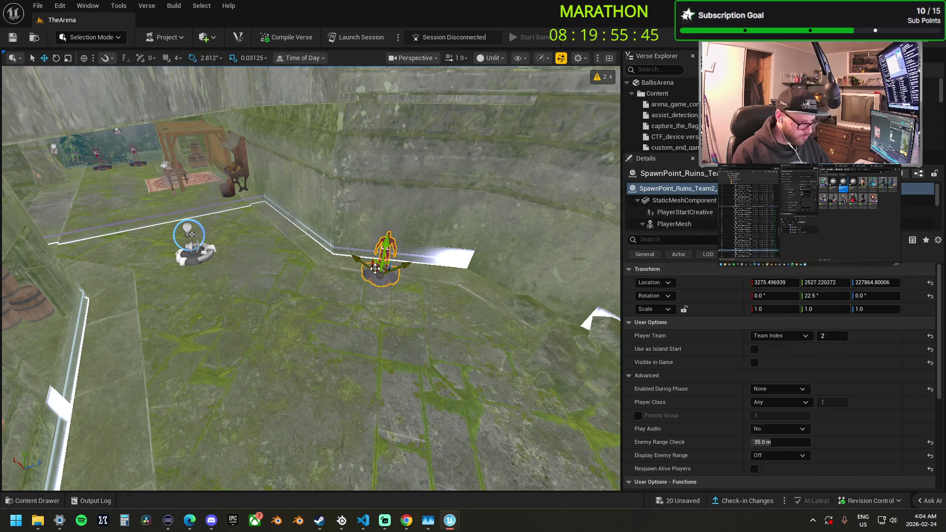
mouse_move(396, 292)
left_mouse_down()
mouse_move(433, 303)
mouse_move(424, 310)
mouse_move(430, 322)
mouse_move(390, 238)
left_mouse_up()
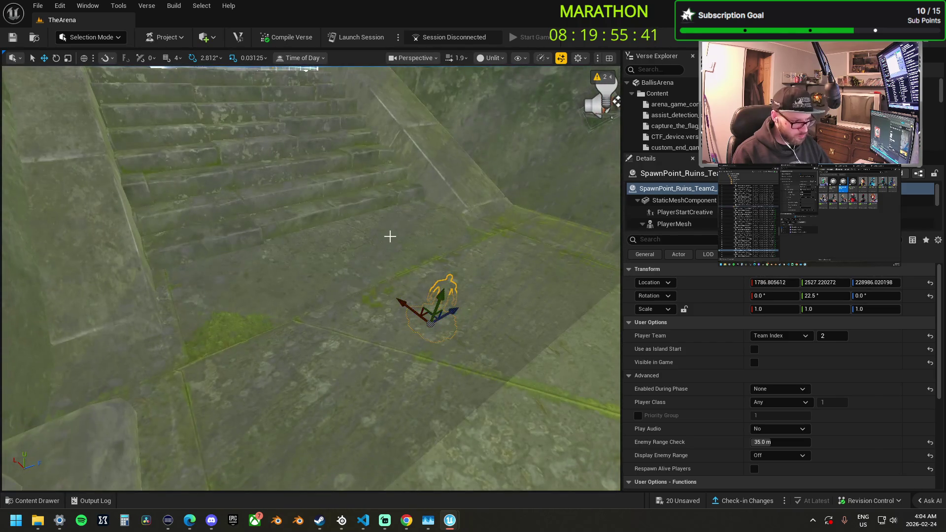
mouse_move(430, 323)
left_mouse_down()
mouse_move(443, 276)
mouse_move(434, 249)
mouse_move(438, 302)
mouse_move(364, 322)
mouse_move(279, 288)
left_mouse_up()
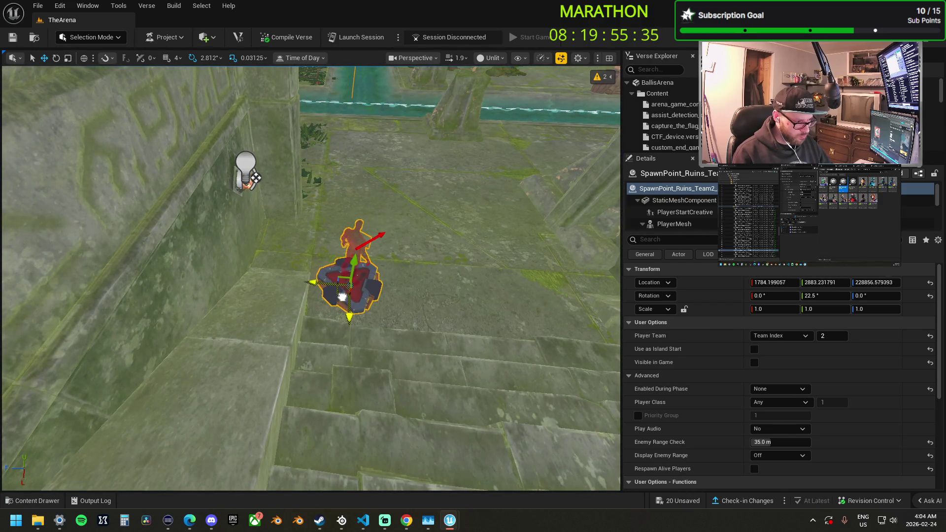
mouse_move(341, 296)
left_mouse_down()
mouse_move(243, 265)
mouse_move(275, 275)
mouse_move(275, 309)
mouse_move(354, 286)
mouse_move(345, 291)
mouse_move(385, 300)
mouse_move(407, 389)
mouse_move(345, 345)
mouse_move(369, 384)
mouse_move(368, 360)
left_mouse_up()
Turn the neutral ruins pads, setting the middle one to 22.5°, and move it across the channel
left_click(286, 347)
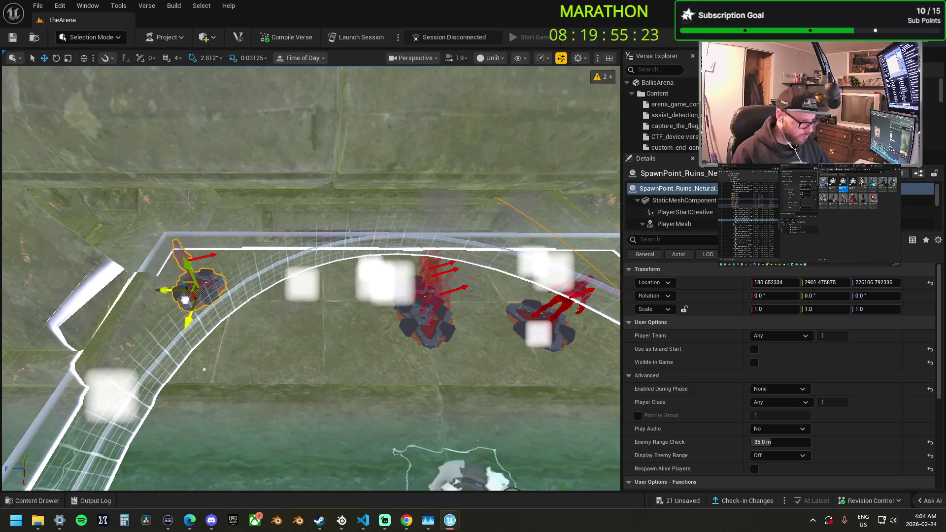
left_click_drag(180, 224, 182, 225)
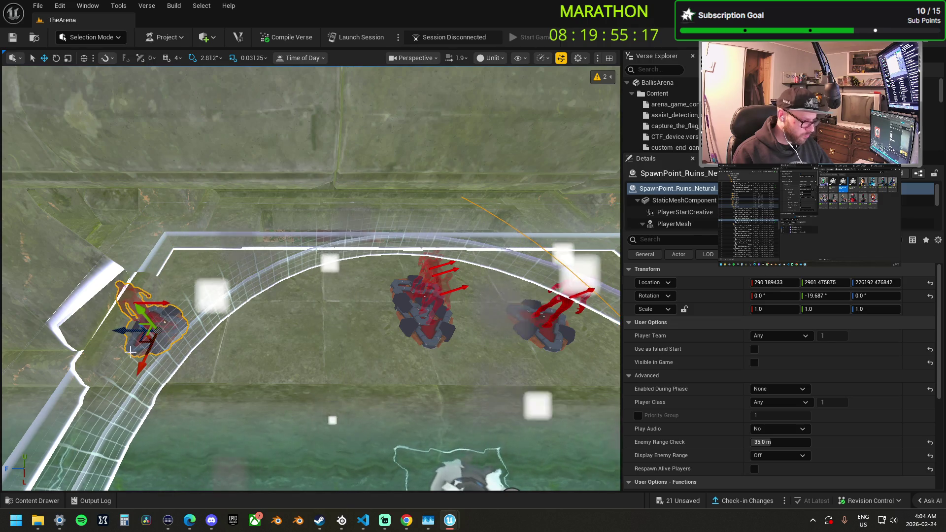
left_click(435, 336)
key("e")
left_click_drag(394, 360, 409, 380)
left_click_drag(436, 288, 428, 291)
key("w")
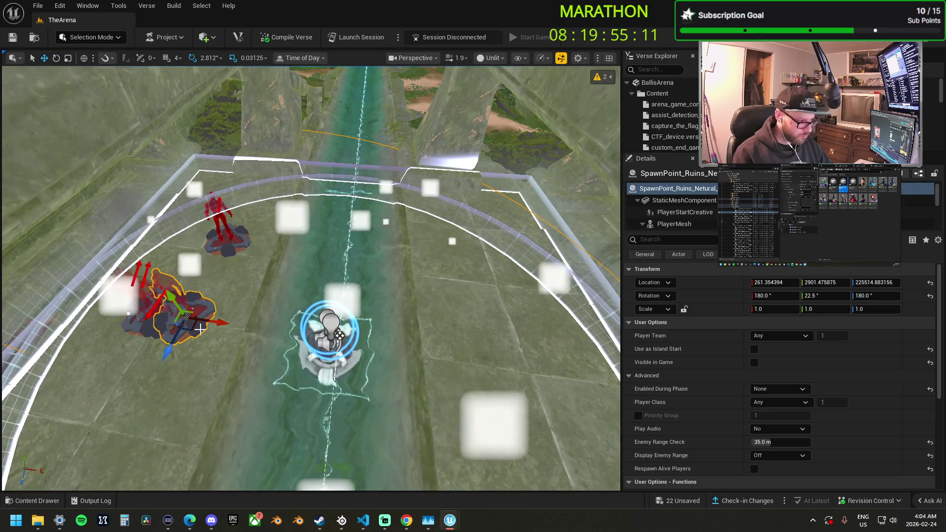
mouse_move(200, 329)
left_mouse_down()
mouse_move(409, 269)
mouse_move(456, 217)
left_mouse_up()
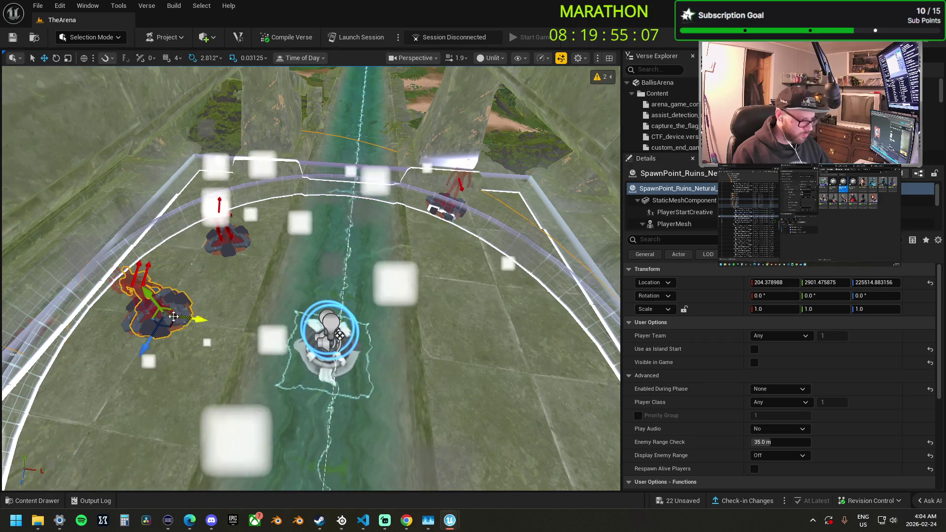
Raise one neutral ruins spawn point onto the platform
left_click(181, 319)
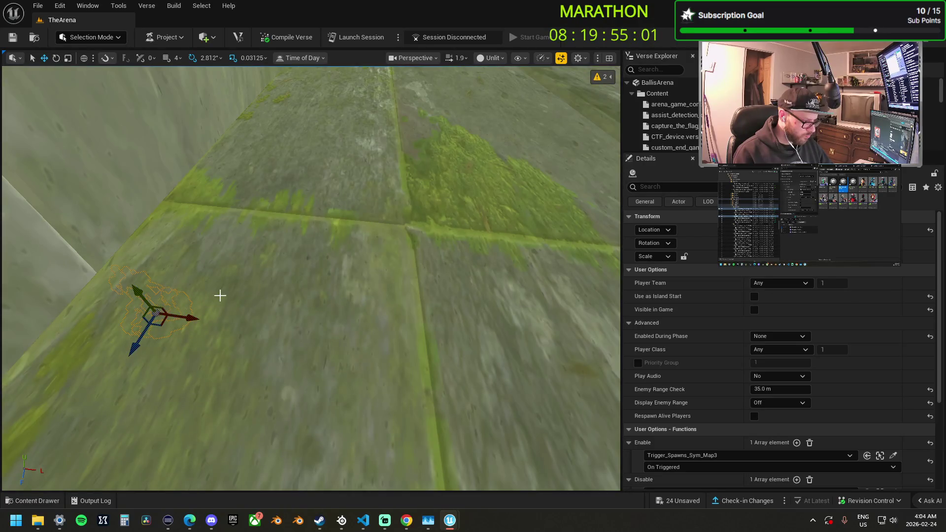
key("f")
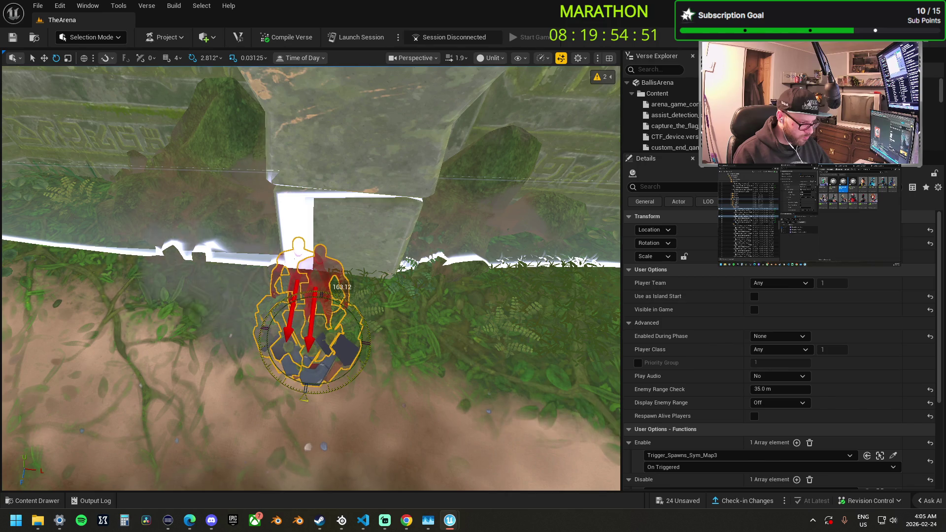
mouse_move(372, 375)
left_mouse_down()
mouse_move(364, 344)
mouse_move(370, 348)
left_mouse_up()
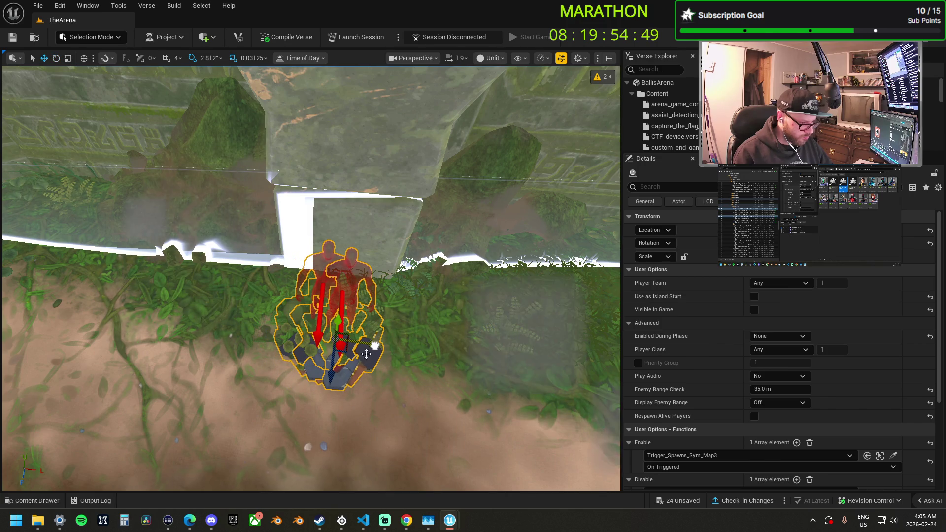
left_click(358, 334)
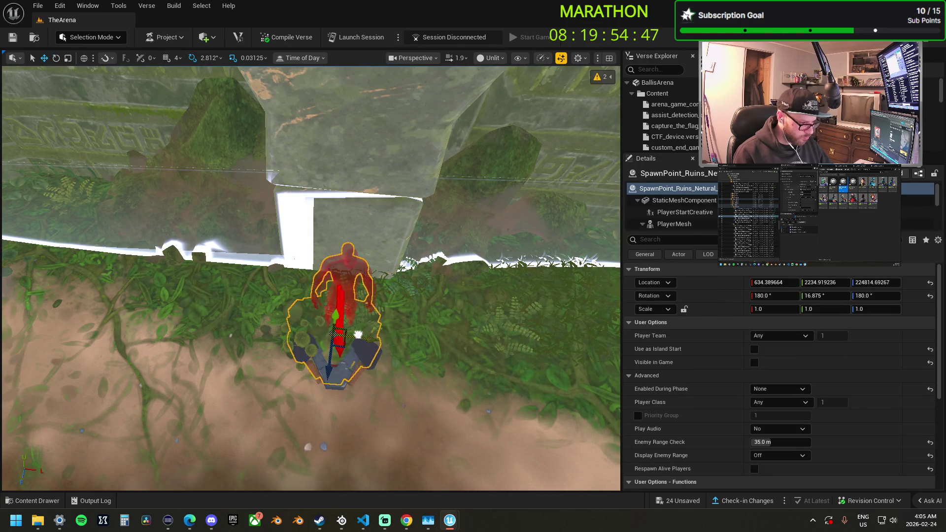
mouse_move(346, 352)
left_mouse_down()
mouse_move(346, 315)
mouse_move(335, 397)
mouse_move(317, 270)
mouse_move(289, 239)
mouse_move(355, 292)
mouse_move(517, 94)
left_mouse_up()
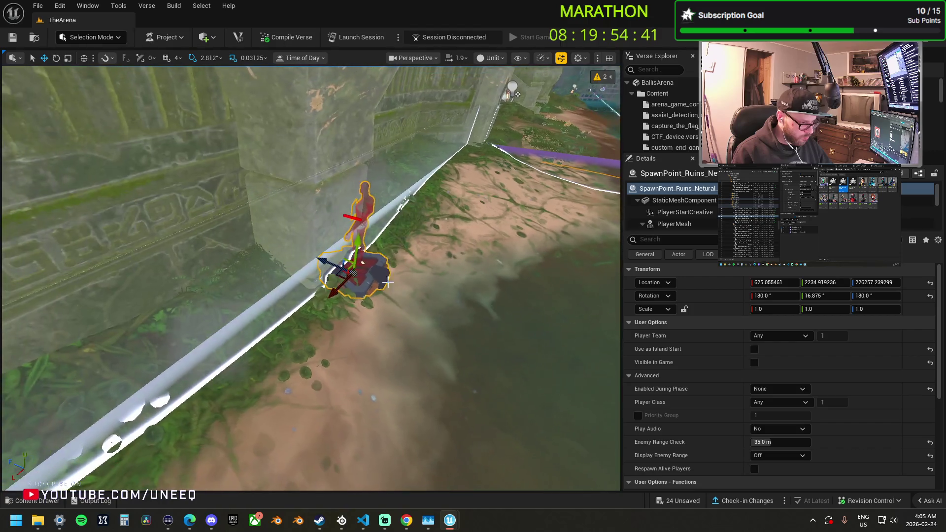
Spin the raised neutral pad to -30.938° and nudge it slightly along the wall
key("e")
mouse_move(384, 320)
left_mouse_down()
mouse_move(352, 395)
mouse_move(428, 333)
mouse_move(379, 325)
mouse_move(439, 324)
left_mouse_up()
key("w")
left_click_drag(384, 254, 387, 260)
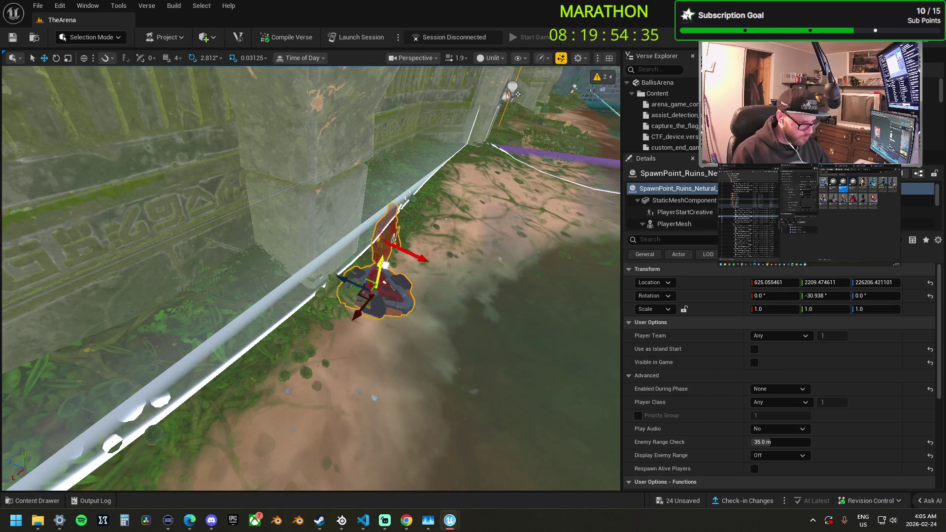
left_click_drag(517, 93, 434, 167)
left_click_drag(432, 295, 432, 296)
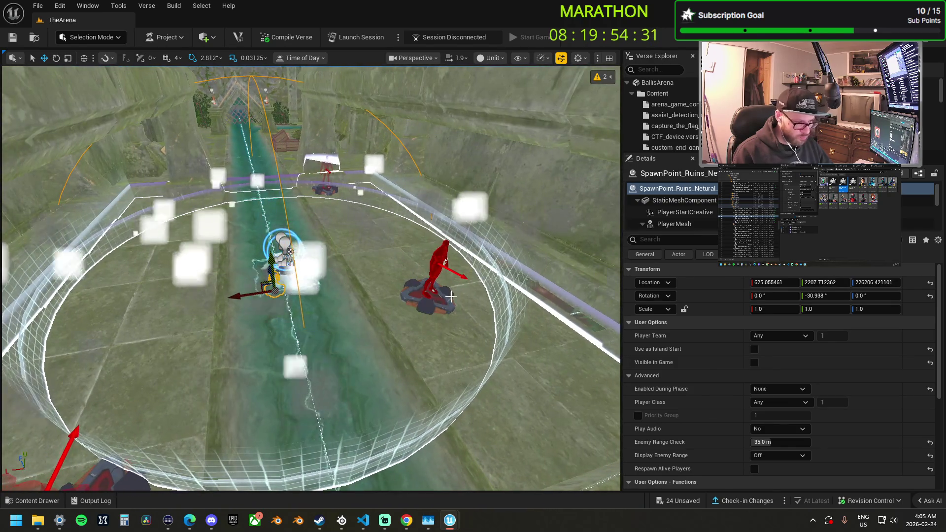
left_click(432, 296)
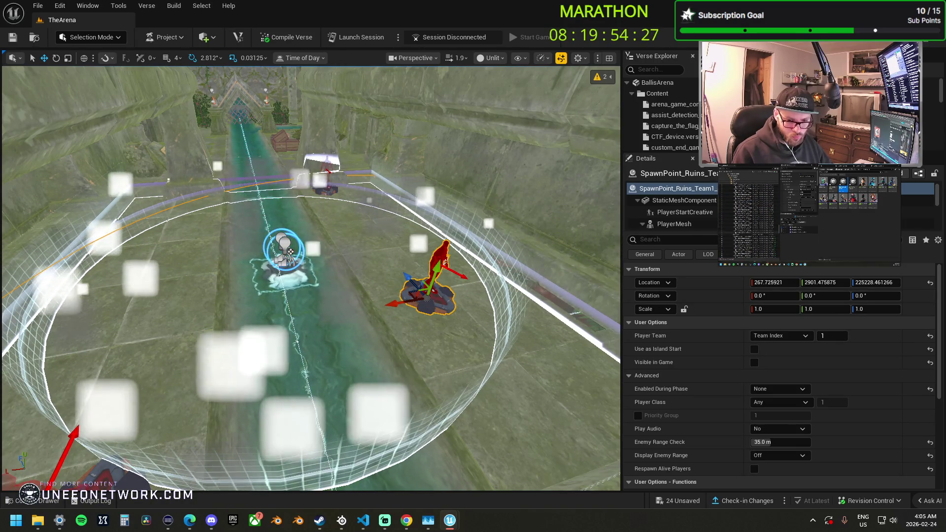
Move the selected Team 1 spawn pad right across the sandy jungle path
left_click(410, 290)
mouse_move(409, 291)
left_mouse_down()
mouse_move(434, 384)
mouse_move(437, 275)
mouse_move(424, 316)
mouse_move(433, 276)
mouse_move(434, 286)
left_mouse_up()
left_click_drag(472, 236, 462, 271)
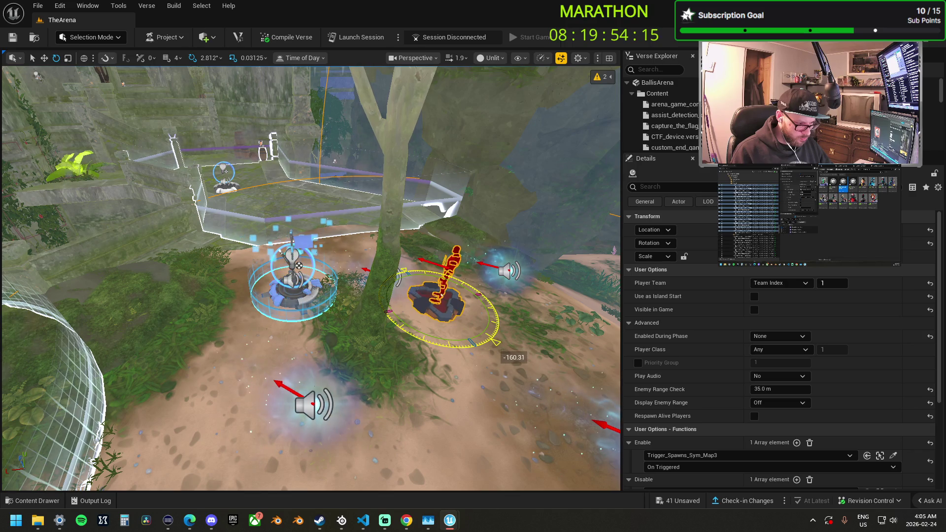
left_click_drag(477, 331, 463, 362)
key("w")
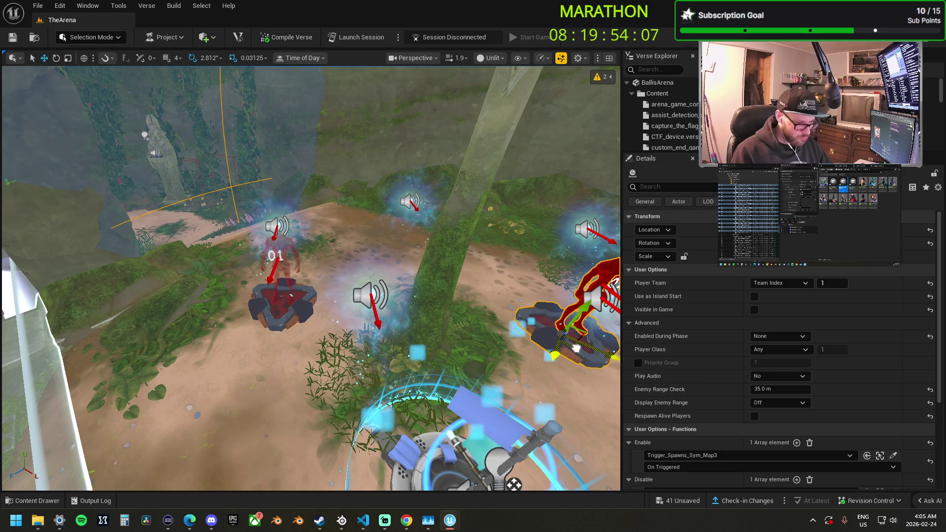
key("f")
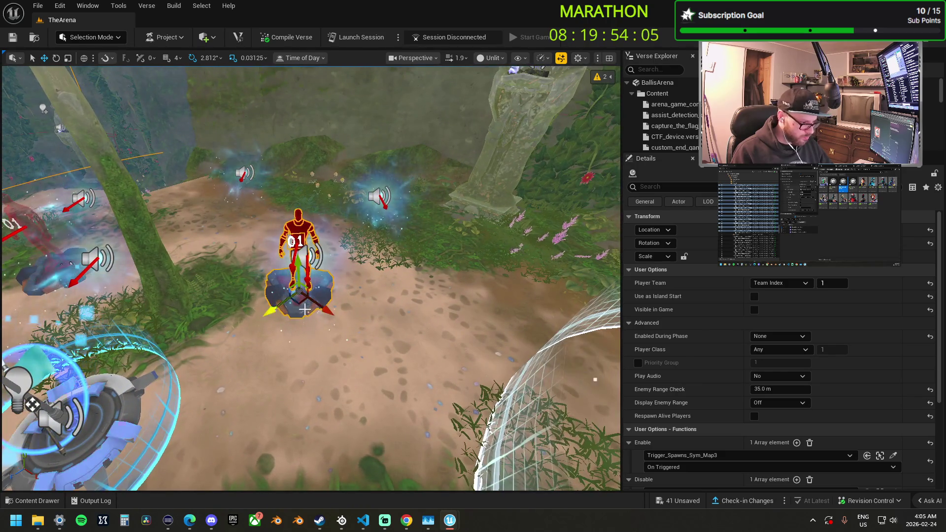
left_click_drag(305, 310, 368, 297)
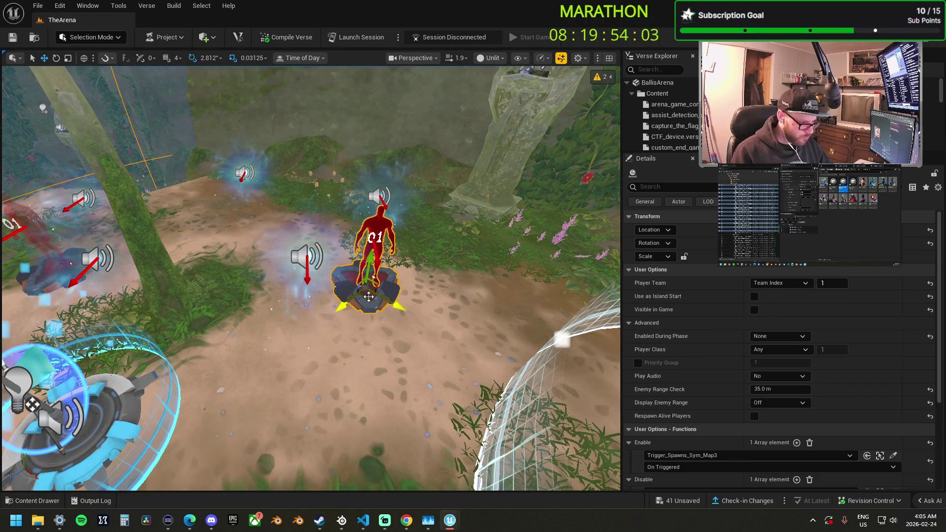
key("f")
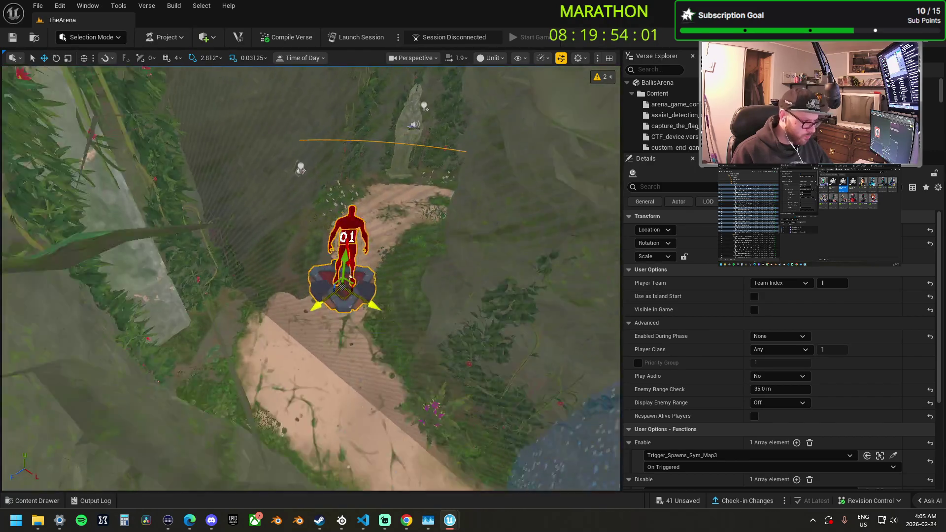
Adjust the Team 1 pad's rotation and view it at ground level
key("e")
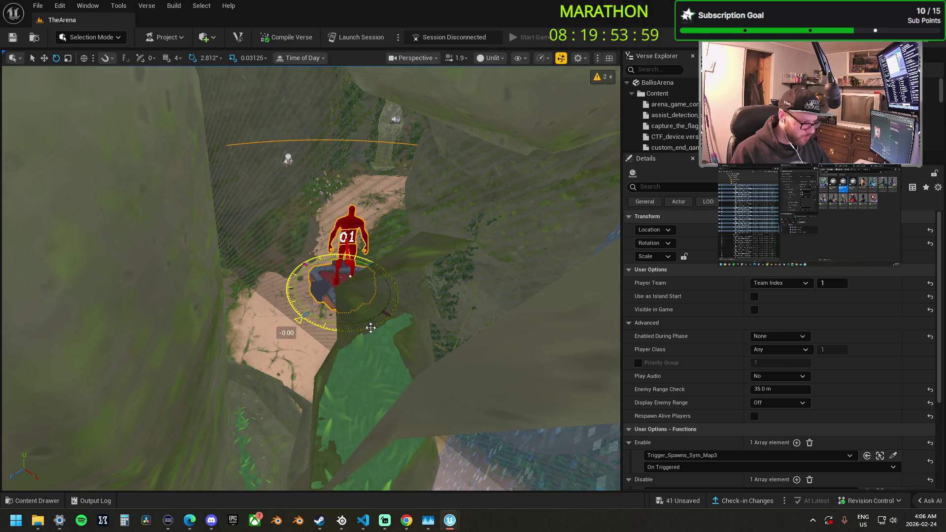
mouse_move(353, 235)
left_mouse_down()
mouse_move(394, 229)
mouse_move(365, 241)
left_mouse_up()
key("f")
key("w")
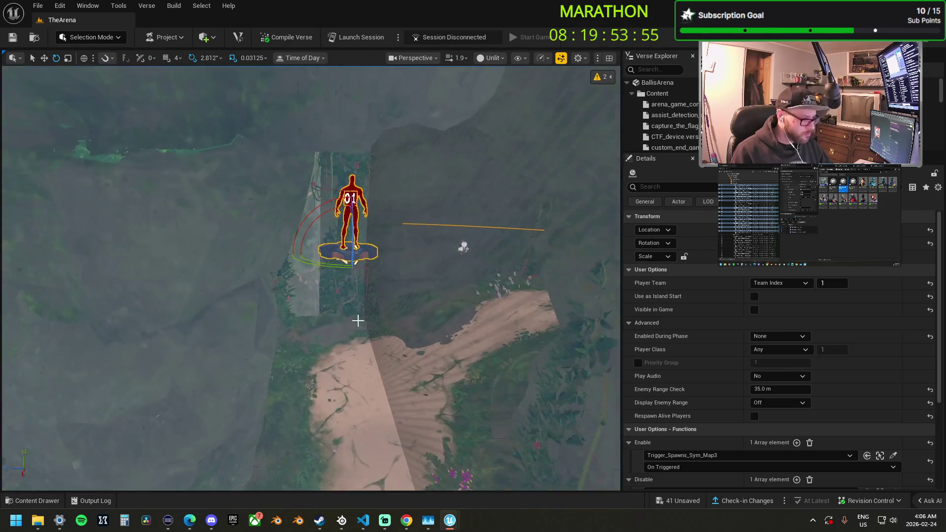
left_click_drag(373, 316, 373, 514)
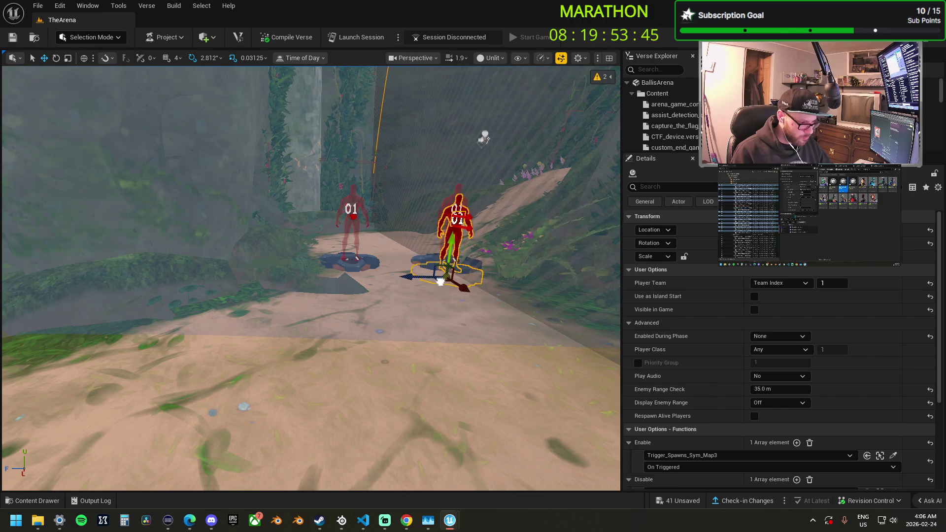
Position the other Team 1 spawn pad inside the green stone room
mouse_move(432, 272)
left_mouse_down()
mouse_move(405, 345)
mouse_move(355, 401)
mouse_move(308, 402)
left_mouse_up()
left_click_drag(399, 275, 335, 275)
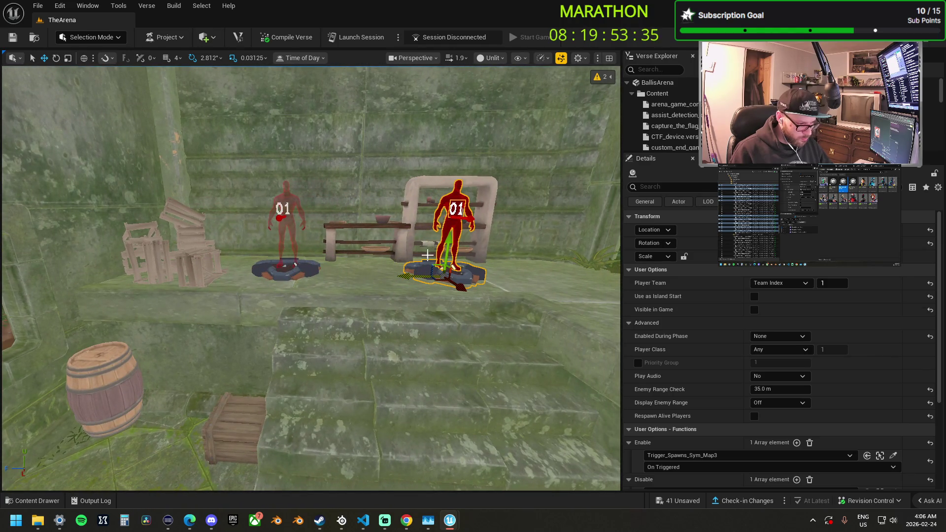
left_click_drag(436, 282, 244, 215)
left_click_drag(443, 284, 457, 281)
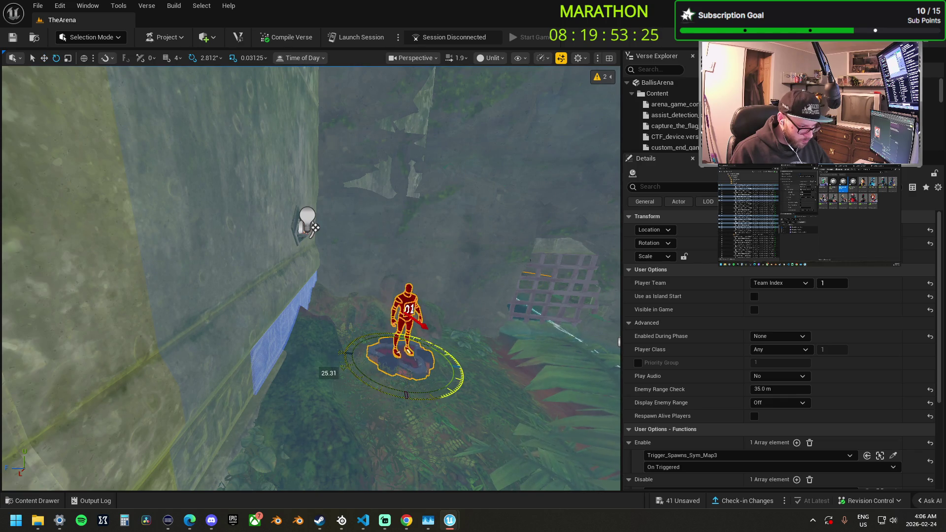
left_click_drag(399, 395, 375, 380)
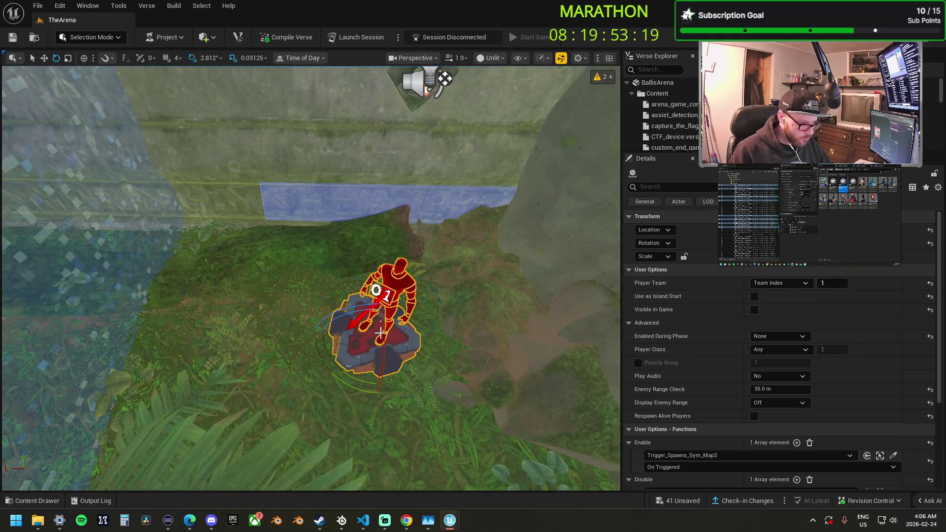
key("w")
mouse_move(332, 335)
left_mouse_down()
mouse_move(311, 333)
mouse_move(472, 383)
mouse_move(443, 325)
mouse_move(473, 380)
left_mouse_up()
left_click_drag(450, 455, 450, 454)
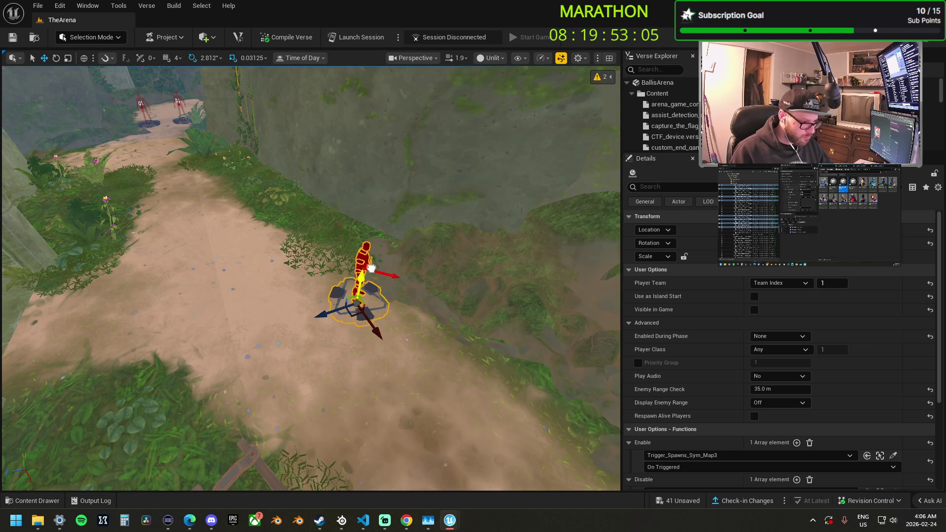
Rotate the canyon dirt-path spawn pad by about 39 degrees
left_click_drag(360, 341, 335, 343)
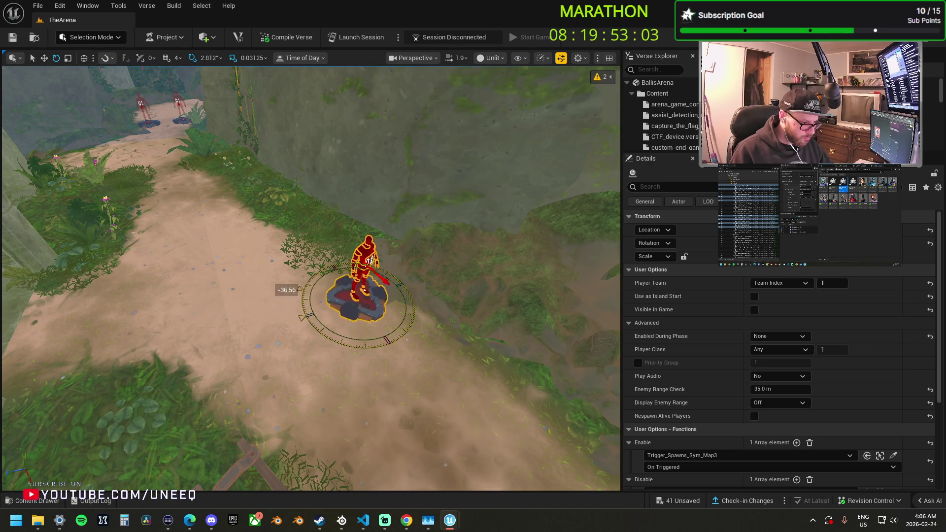
scroll(340, 267, "down", 10)
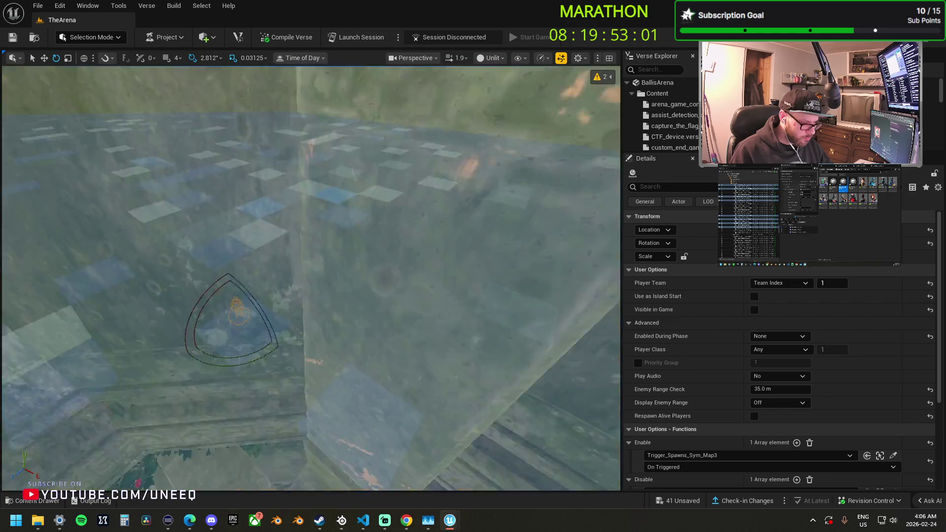
scroll(340, 266, "down", 10)
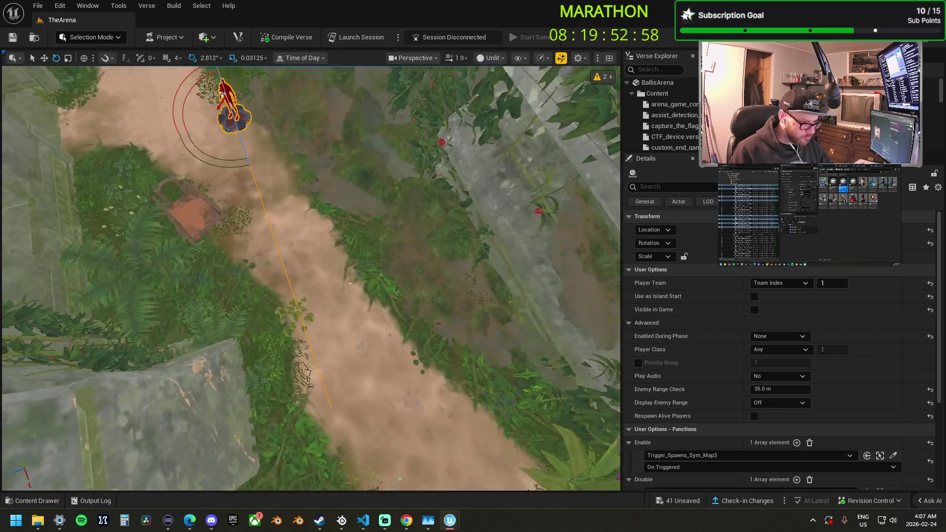
left_click_drag(222, 94, 308, 272)
Move the spawn pad further down the path to the sandy patch by the stone statue
key("w")
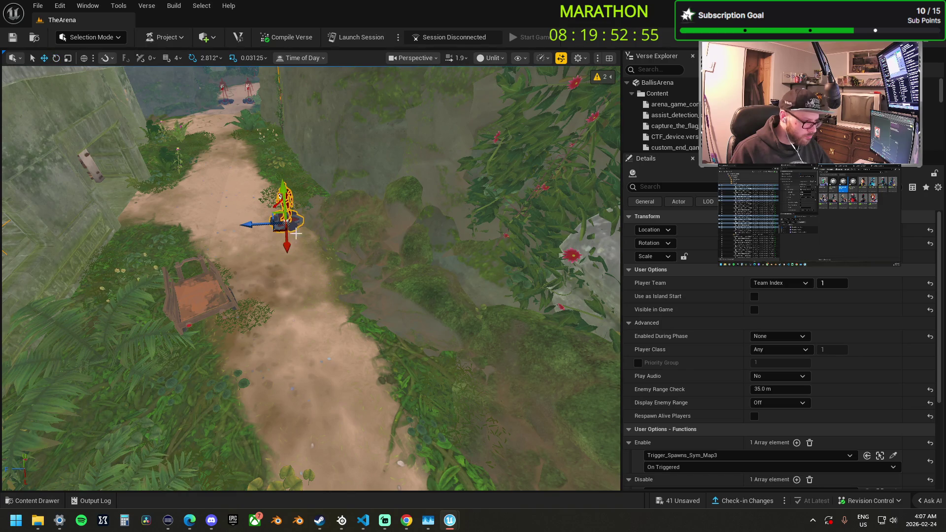
left_click_drag(276, 231, 334, 282)
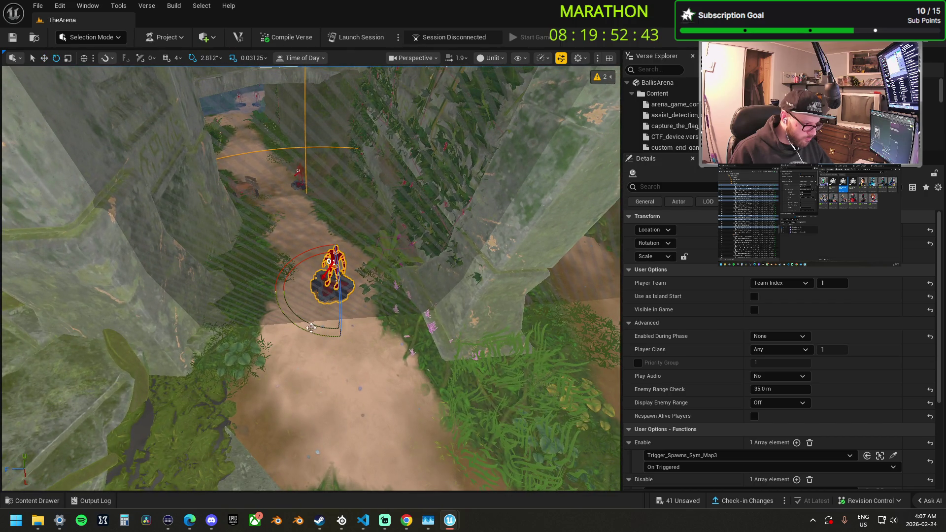
left_click_drag(323, 296, 320, 314)
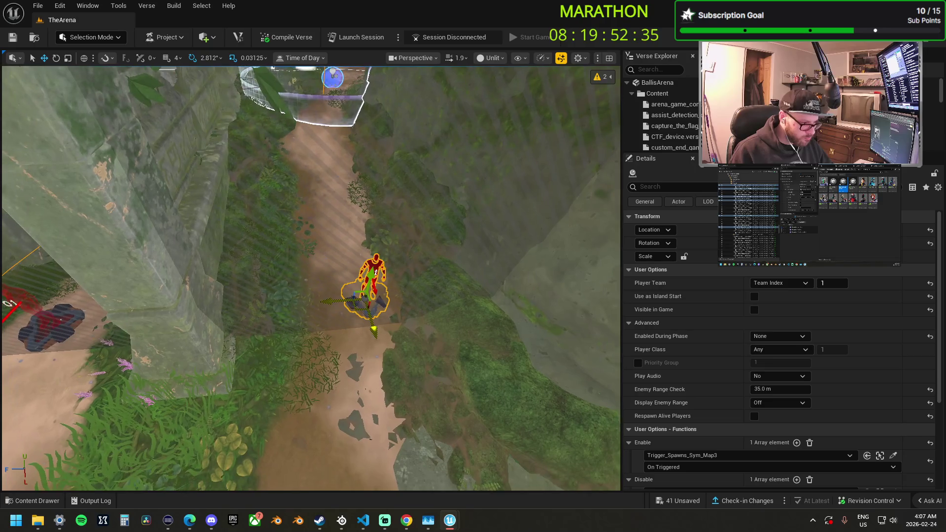
left_click_drag(351, 316, 349, 326)
key("e")
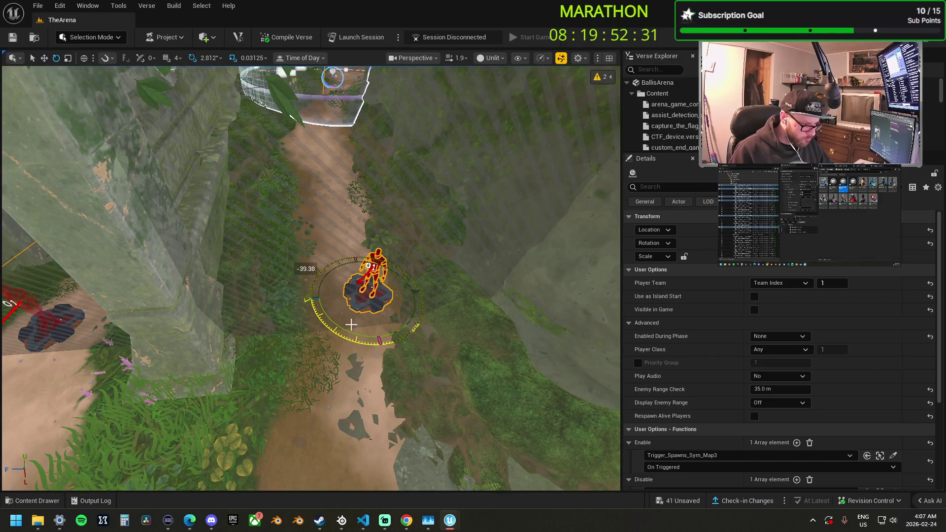
key("w")
mouse_move(407, 312)
left_mouse_down()
mouse_move(211, 296)
mouse_move(183, 306)
left_mouse_up()
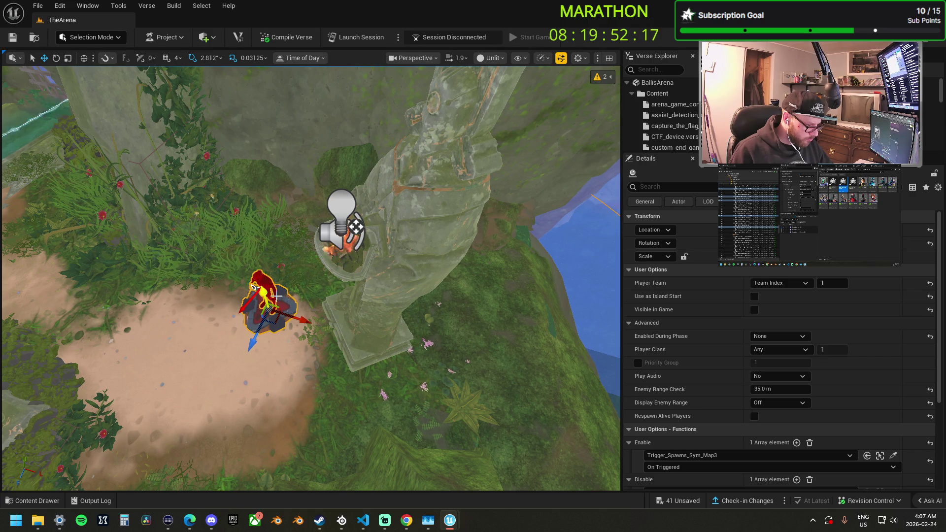
Inspect the spawn pad at eye level and move it beside the wooden barrels
left_click_drag(297, 295, 309, 217)
key("f")
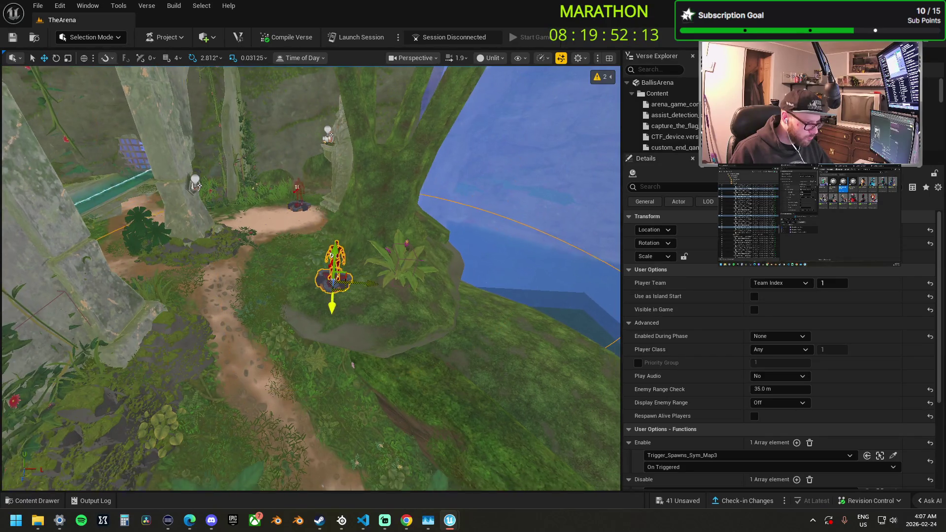
mouse_move(308, 217)
left_mouse_down()
mouse_move(309, 231)
mouse_move(309, 219)
left_mouse_up()
scroll(289, 245, "down", 4)
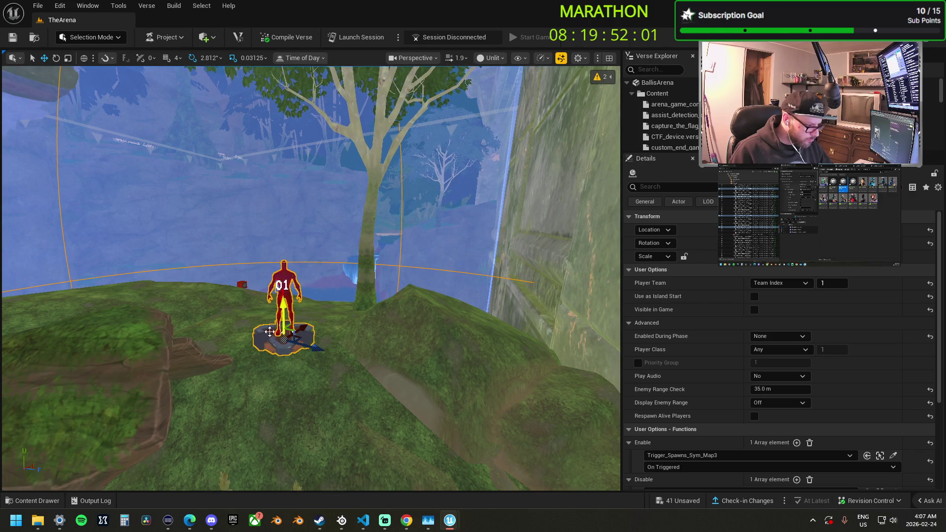
left_click_drag(295, 317, 295, 340)
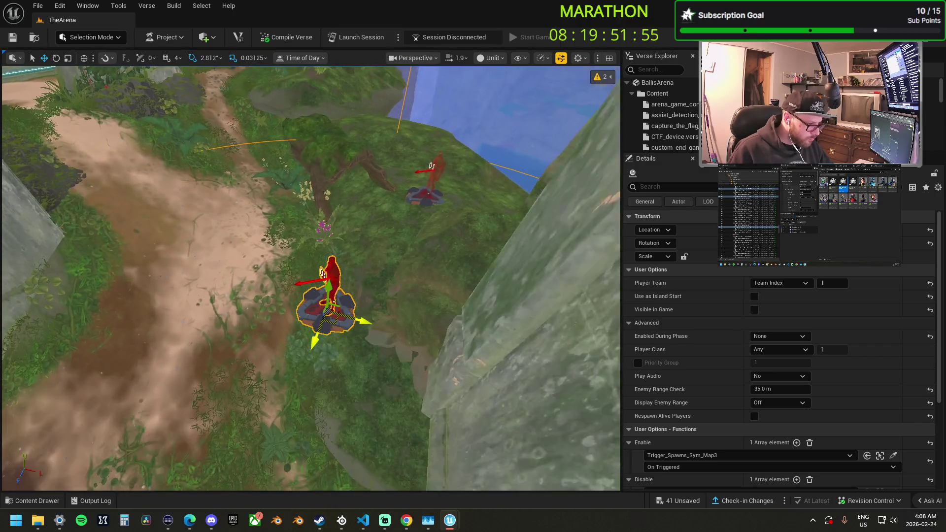
left_click_drag(348, 293, 319, 203)
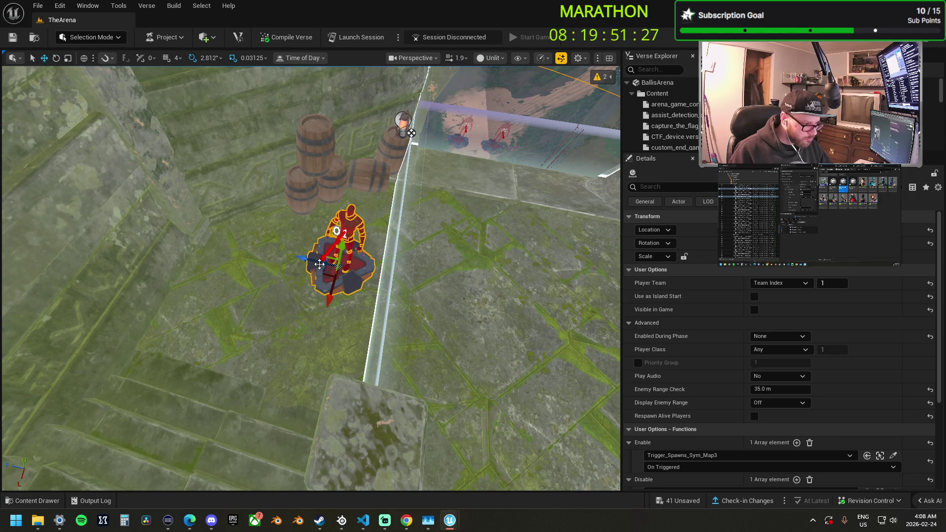
left_click_drag(315, 262, 340, 269)
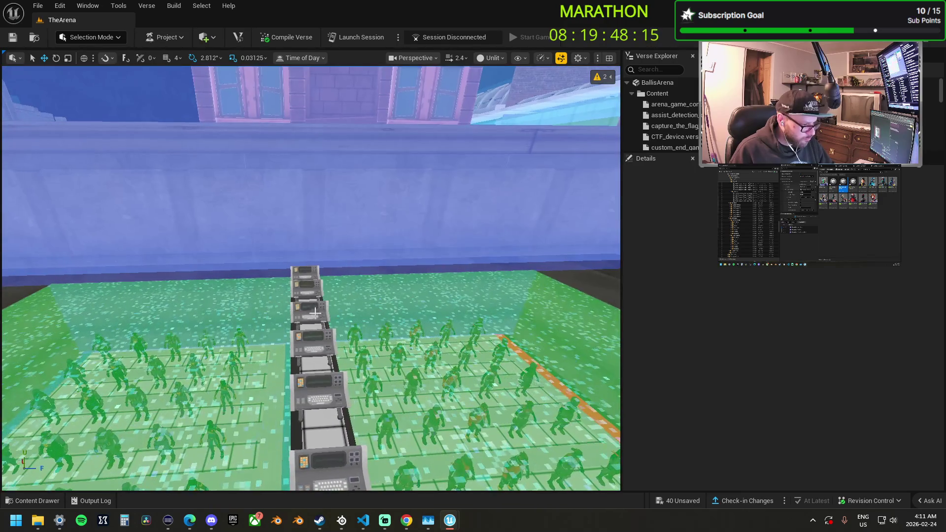
Select npc manager device3 and expand its Team1SpawnPoints and Team2SpawnPoints lists
left_click(309, 310)
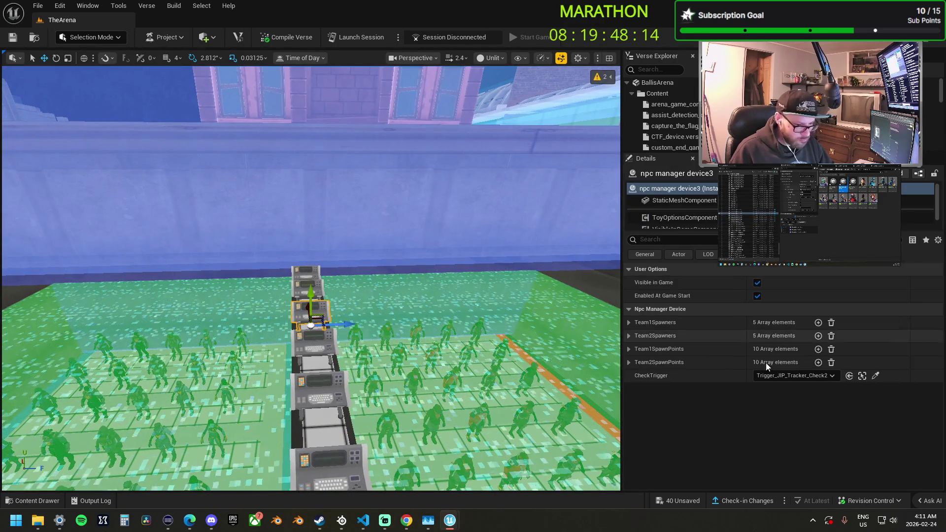
left_click(628, 349)
scroll(660, 378, "down", 2)
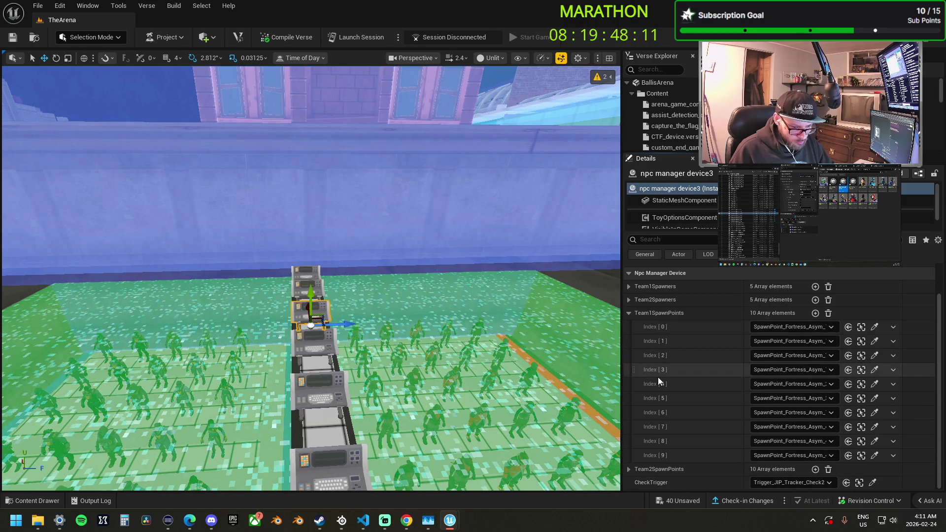
left_click(629, 469)
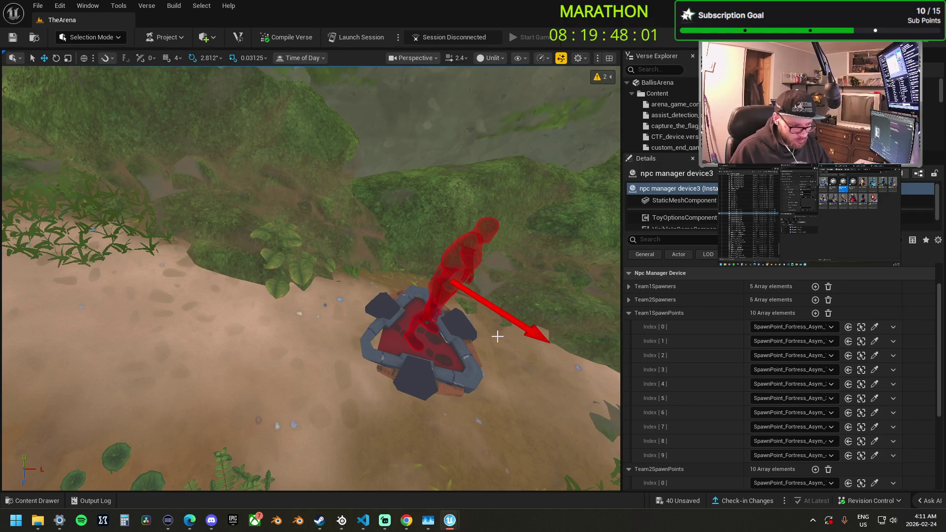
left_click(861, 326)
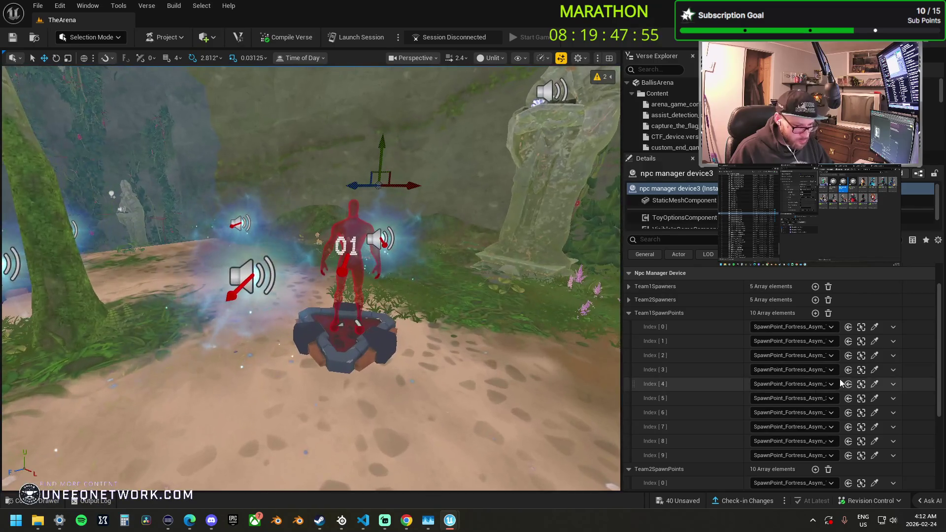
Assign Ruins spawn pads to Team1SpawnPoints indices 0–4, including SpawnPoint_Ruins_ASYM13 at Index [2]
left_click(875, 341)
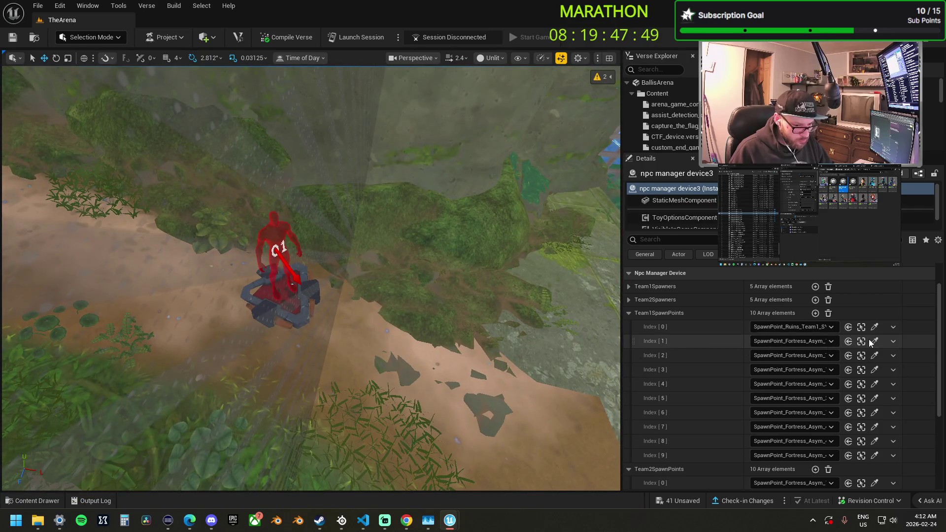
left_click(875, 341)
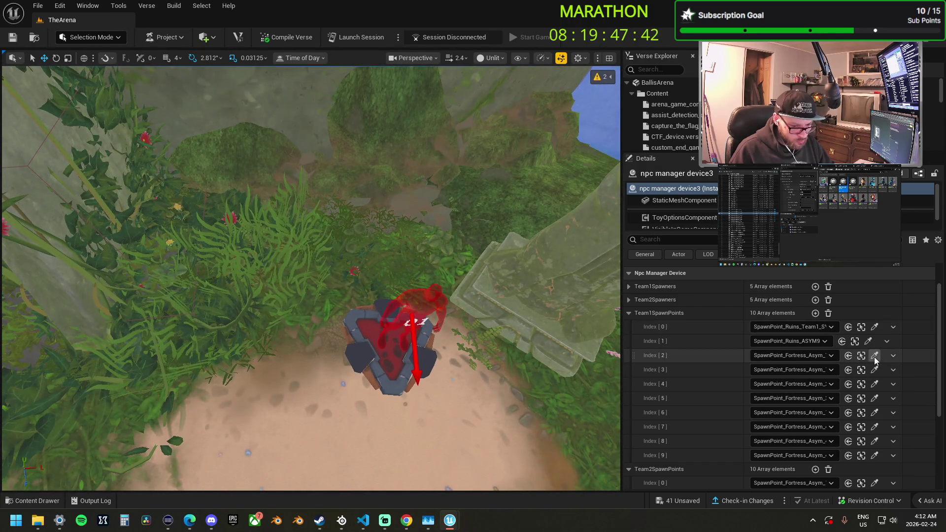
left_click(875, 355)
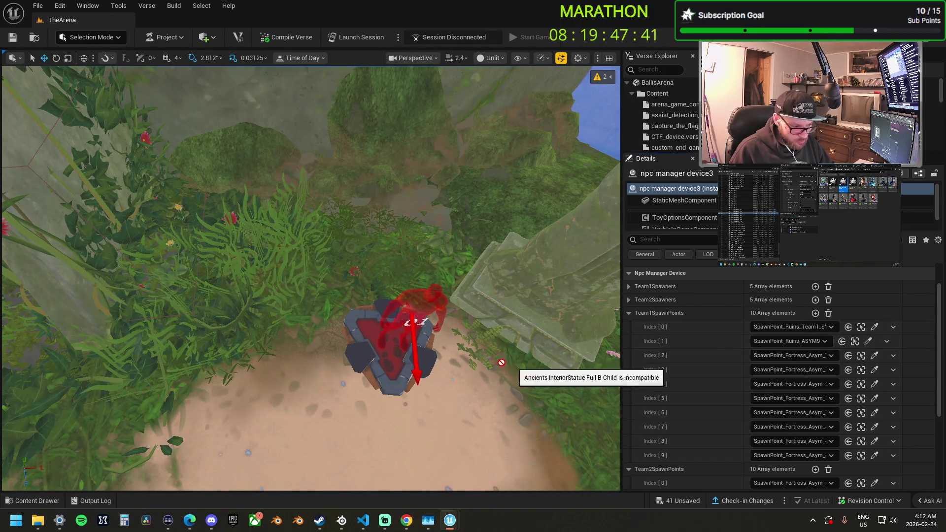
left_click(384, 368)
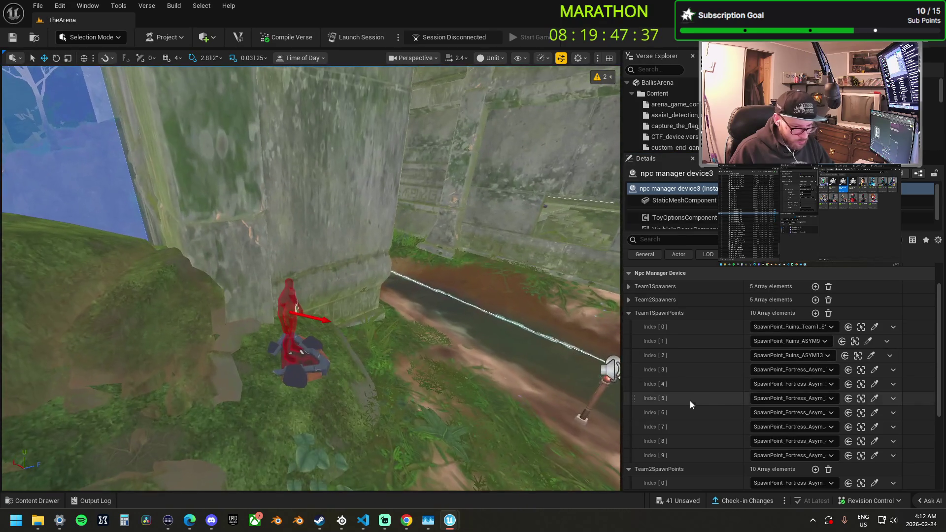
left_click(875, 370)
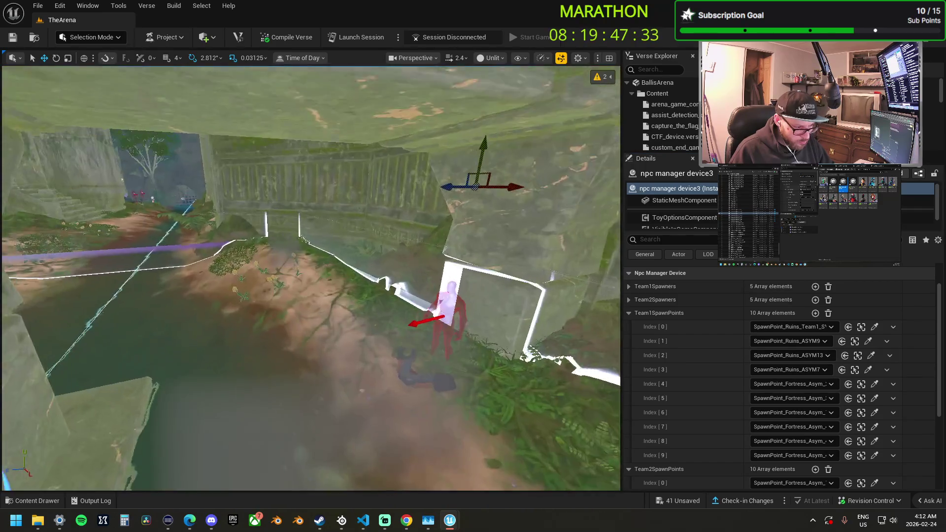
left_click(875, 385)
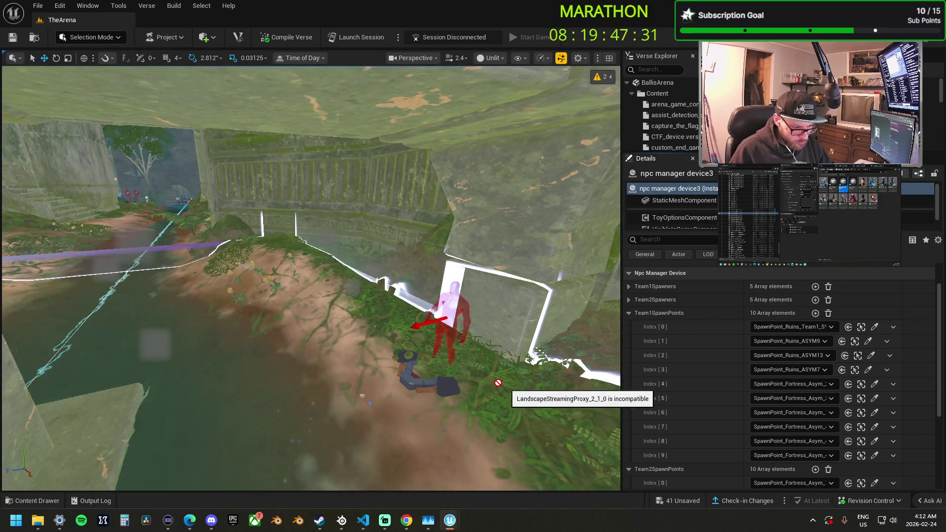
left_click(410, 382)
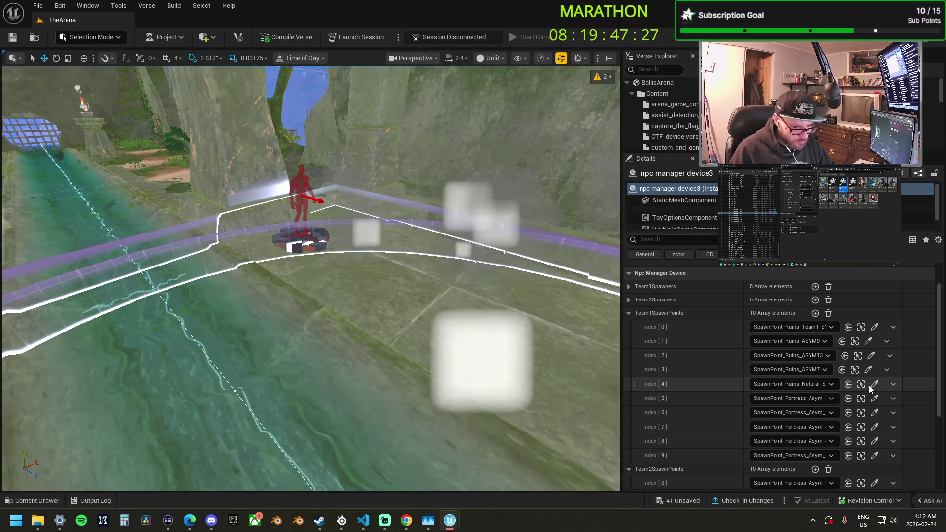
left_click(874, 385)
left_click(312, 226)
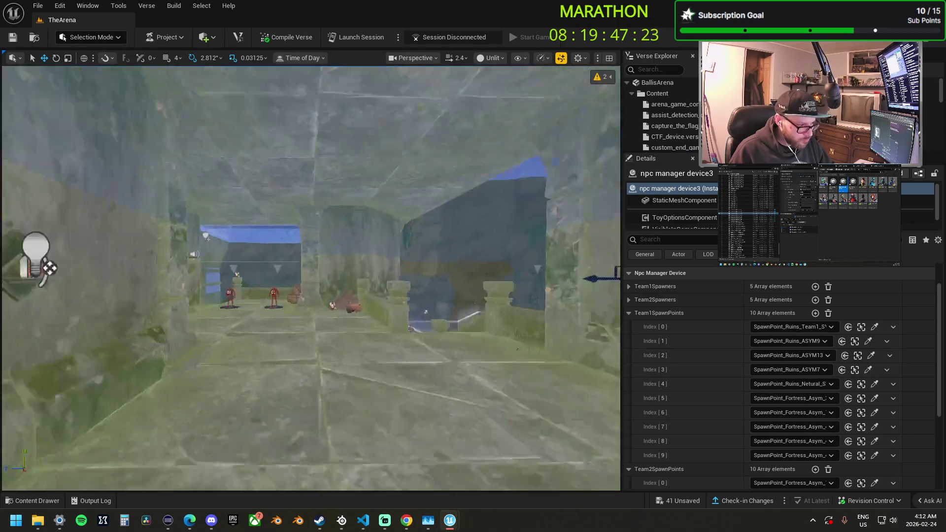
Assign Ruins spawn pads to indices 5–9, with SpawnPoint_Ruins_ASYM18 at Index [9]
left_click(875, 397)
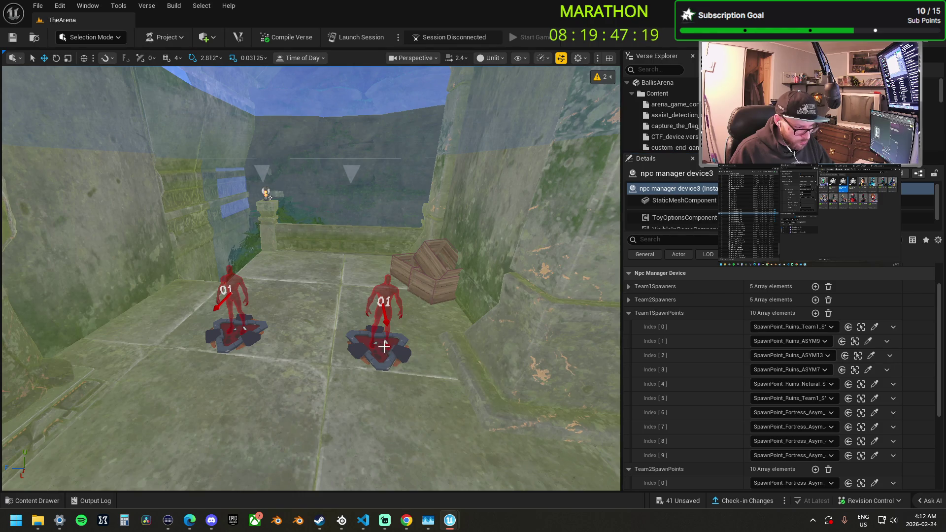
left_click(384, 346)
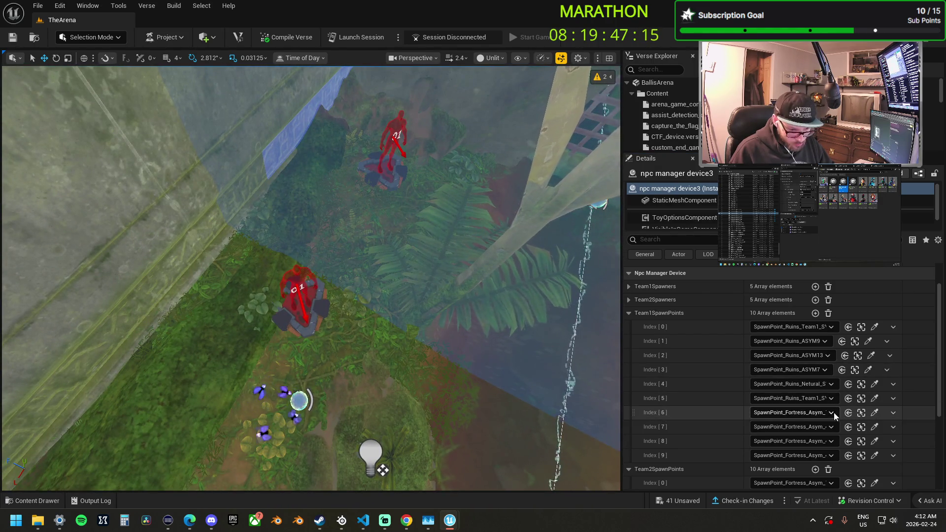
left_click(875, 413)
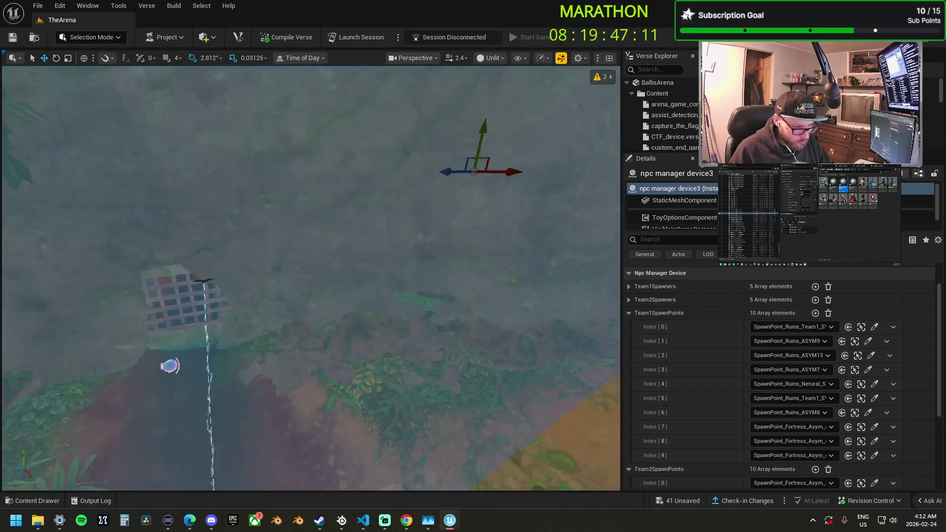
left_click(862, 441)
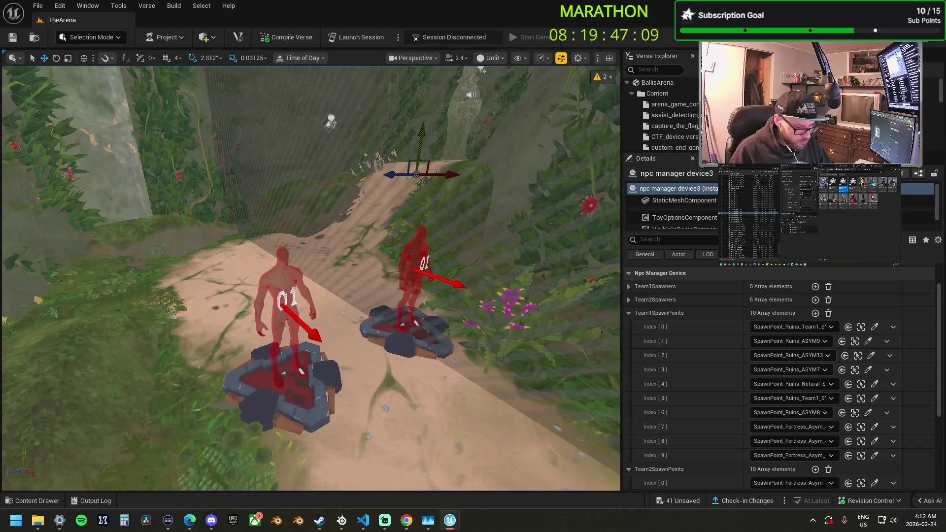
left_click(875, 427)
left_click(315, 404)
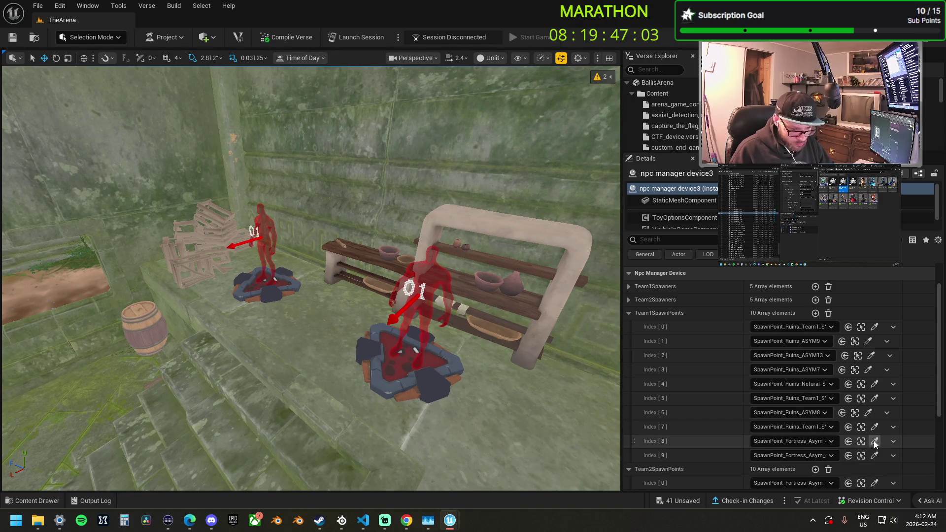
left_click(875, 441)
left_click(419, 370)
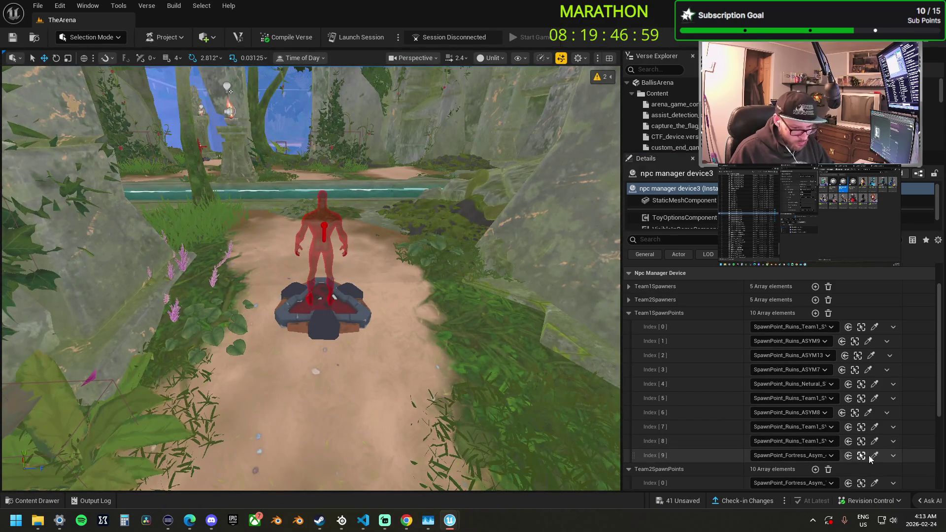
left_click(875, 456)
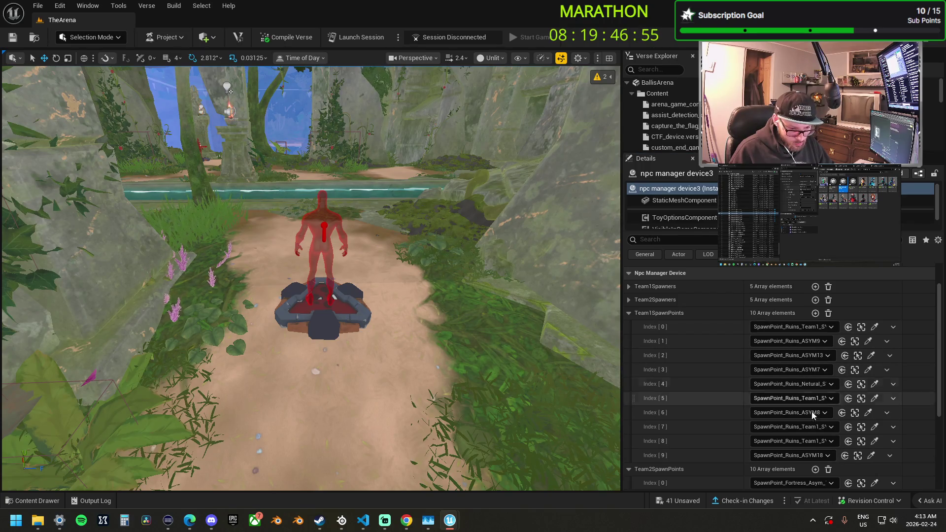
key("f")
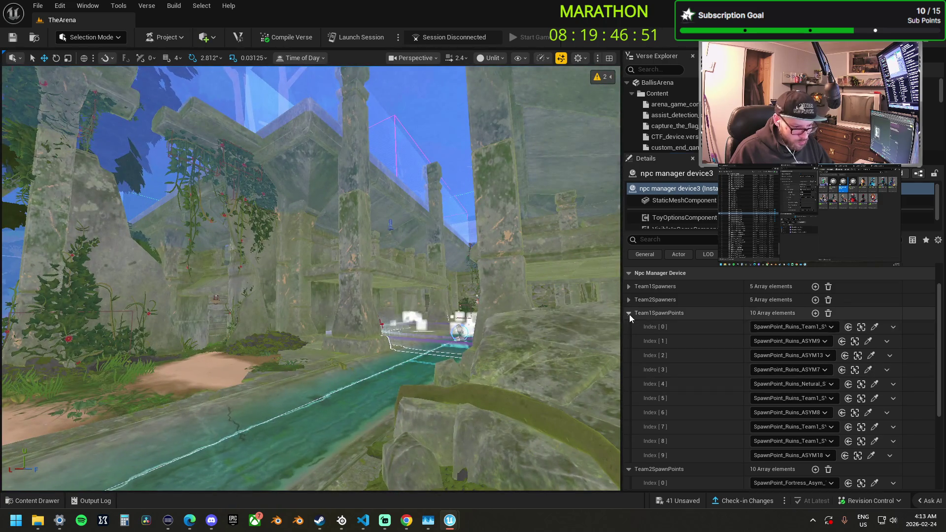
Assign Ruins spawn pads, starting with SpawnPoint_Ruins_ASYM4, to Team2 indices 0 and 1
left_click(628, 313)
left_click(629, 327)
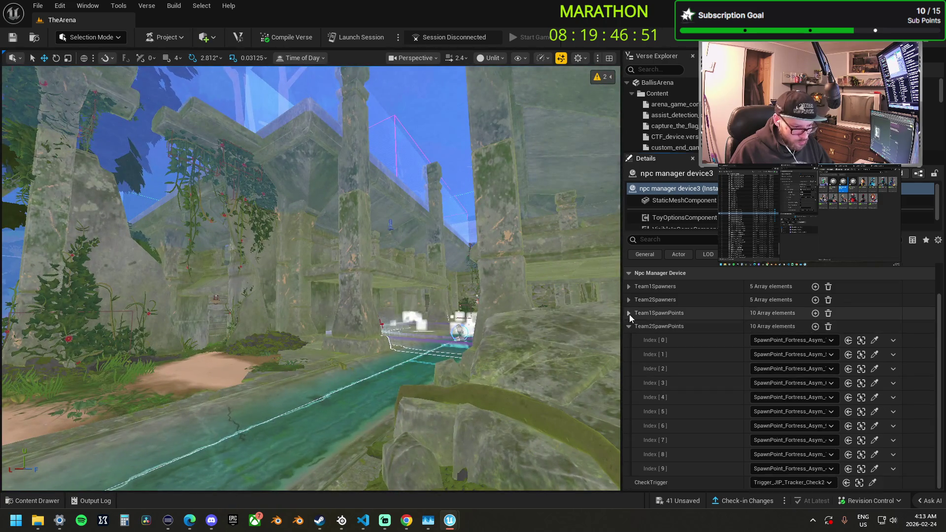
key("w")
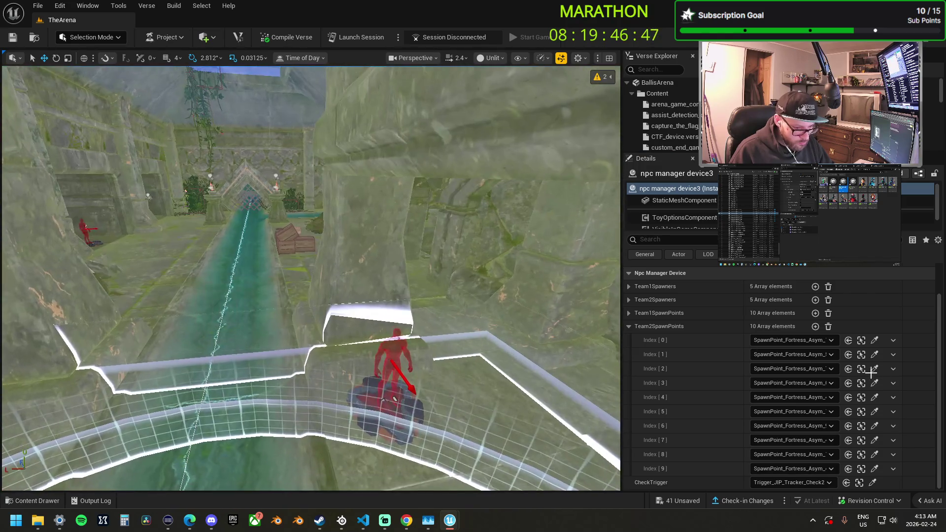
left_click(875, 340)
left_click(397, 389)
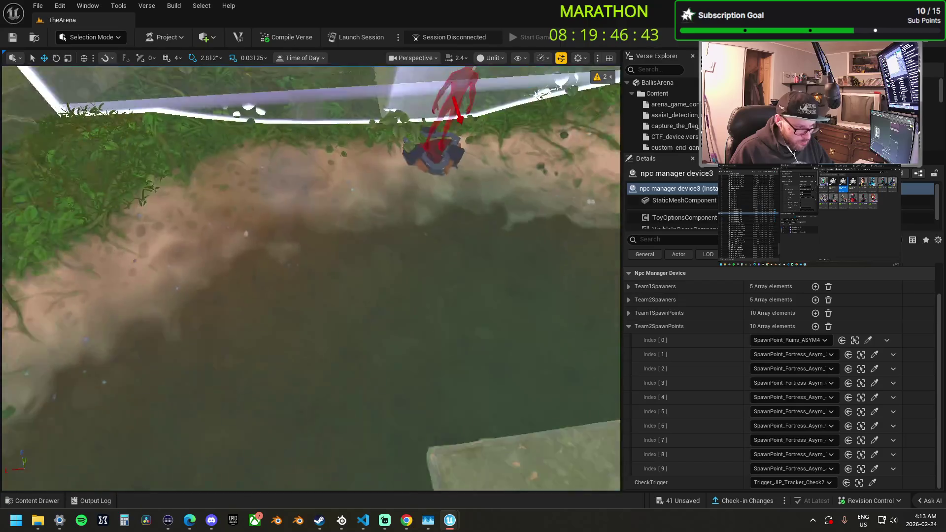
left_click(862, 354)
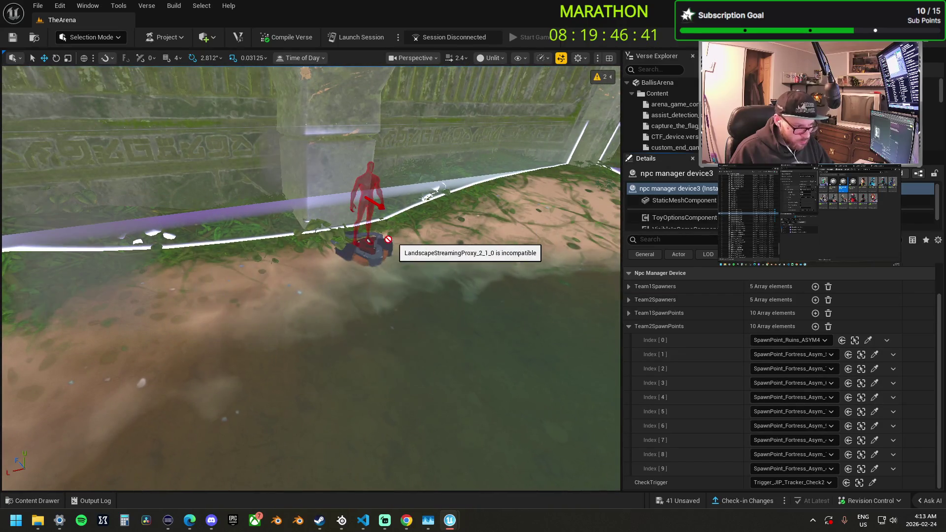
left_click_drag(382, 243, 382, 375)
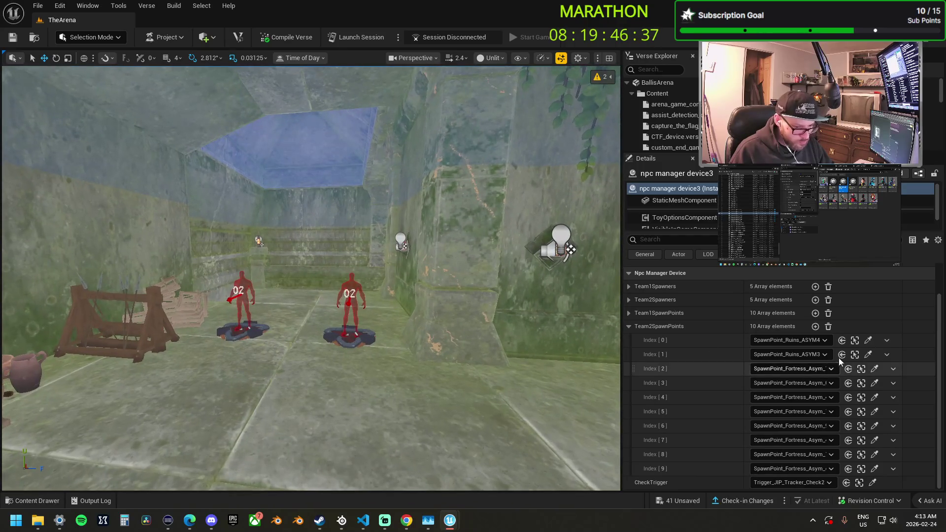
Pick Ruins pads (ASYM26, ASYM24, ASYM36, ASYM27) for Team2 indices 2–9, then collapse the list
left_click(873, 368)
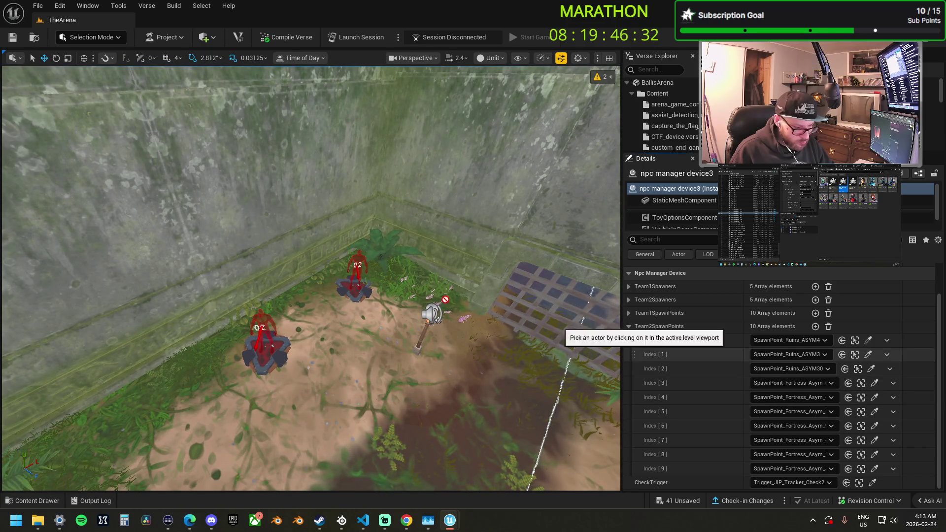
left_click(874, 384)
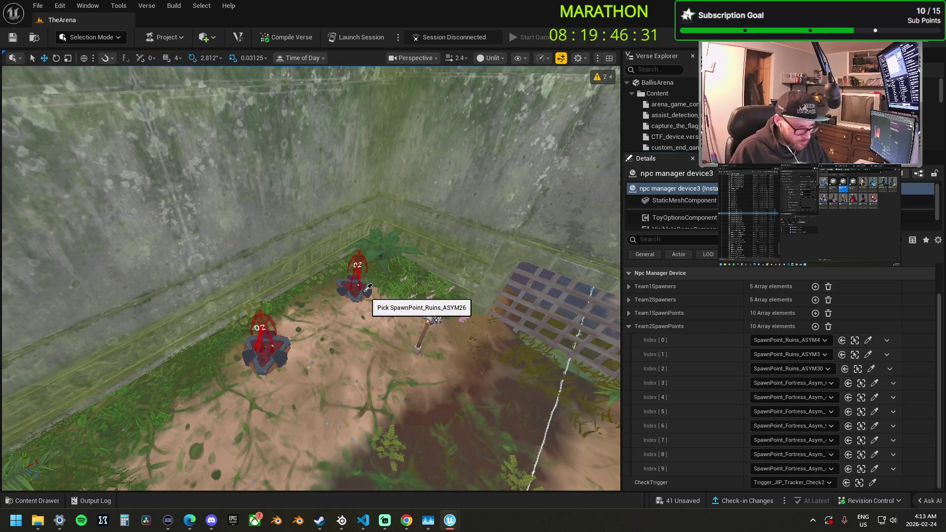
key("f")
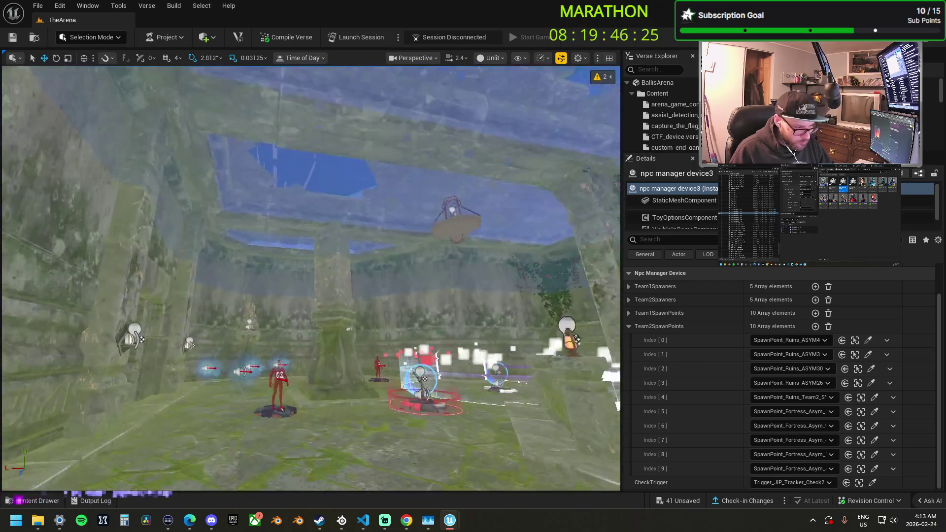
left_click(875, 411)
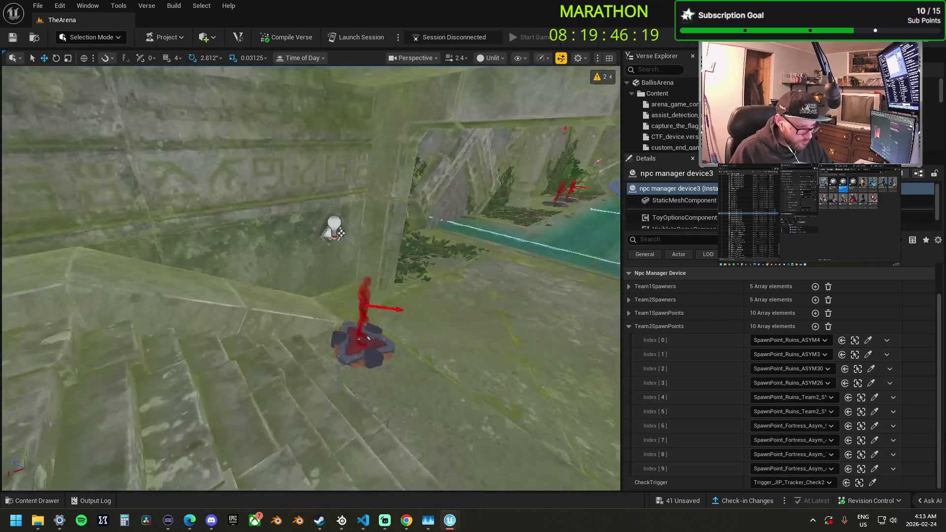
left_click(874, 426)
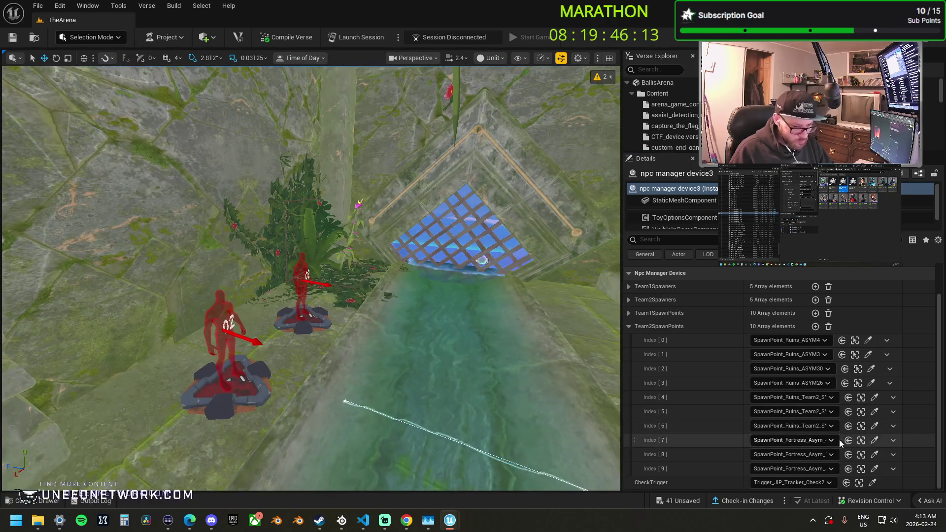
left_click(314, 321)
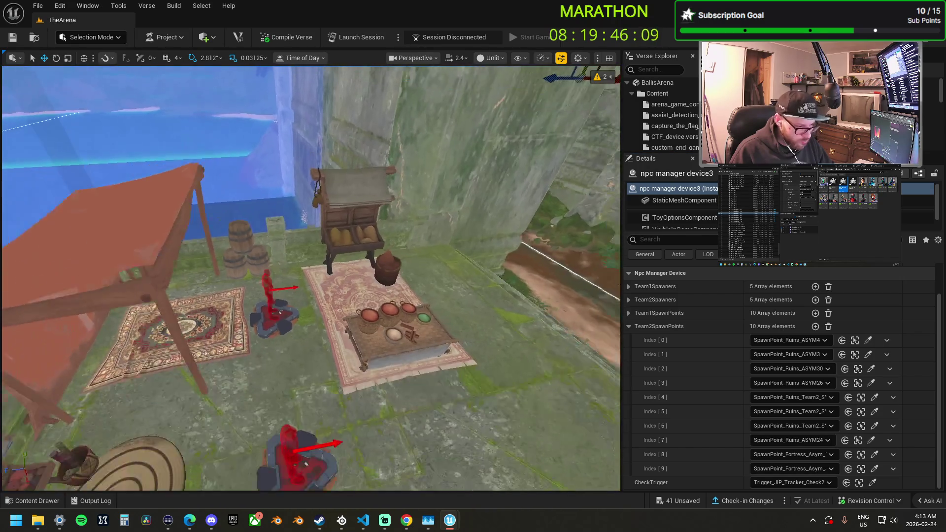
left_click(873, 456)
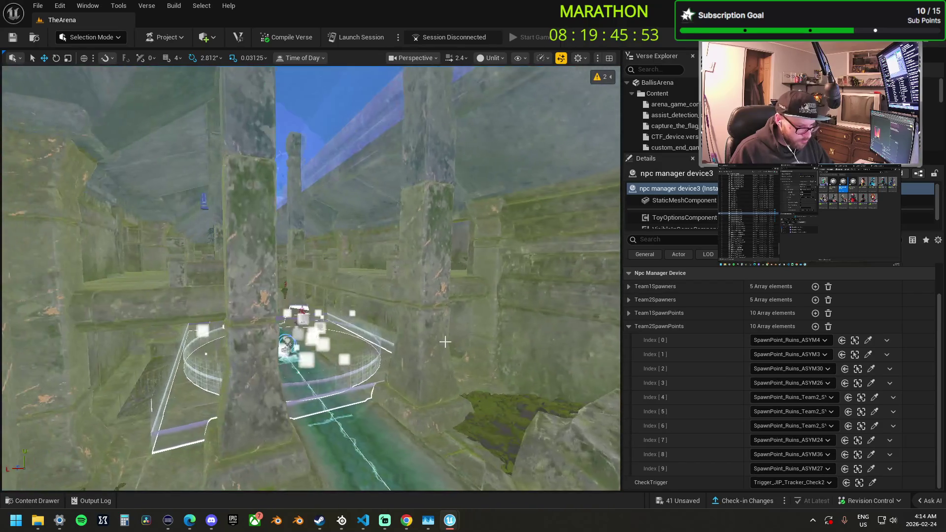
left_click(630, 327)
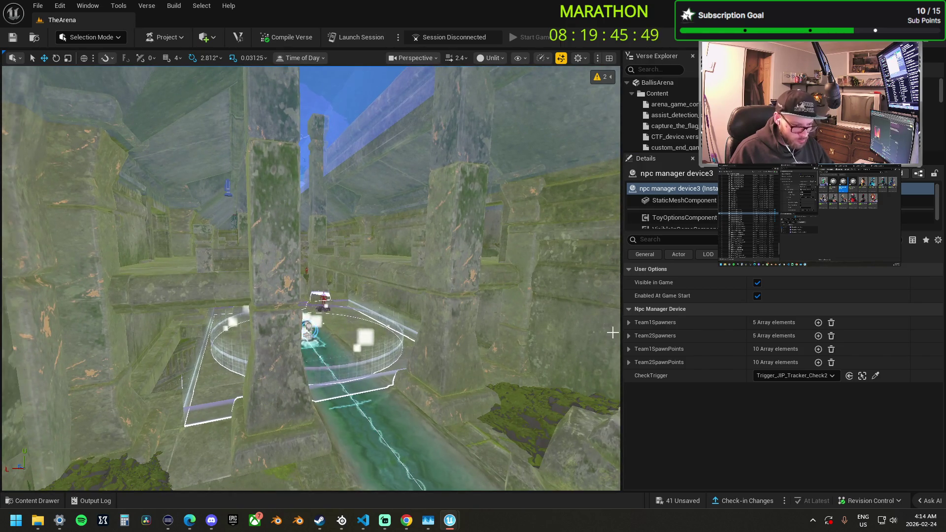
Select npc manager device4 and expand its Team1 and Team2 spawner lists
left_click(629, 335)
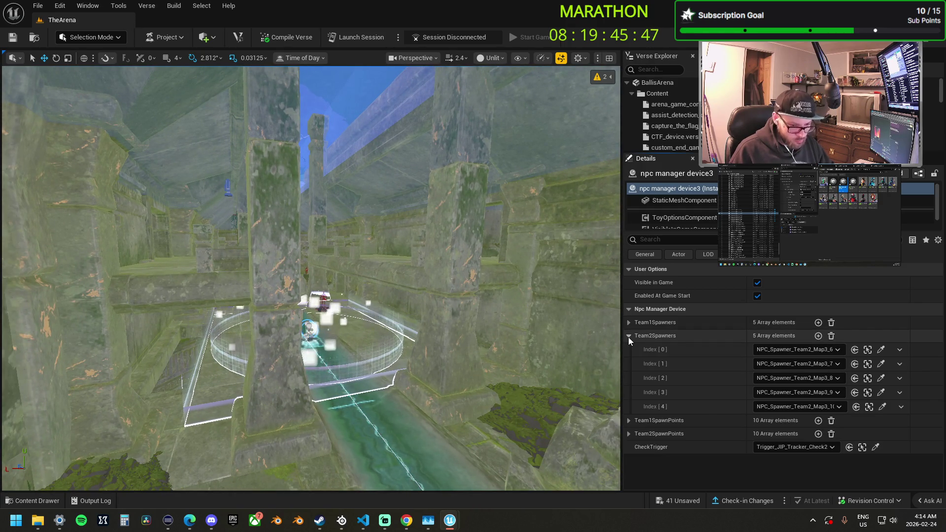
left_click(628, 337)
left_click(628, 348)
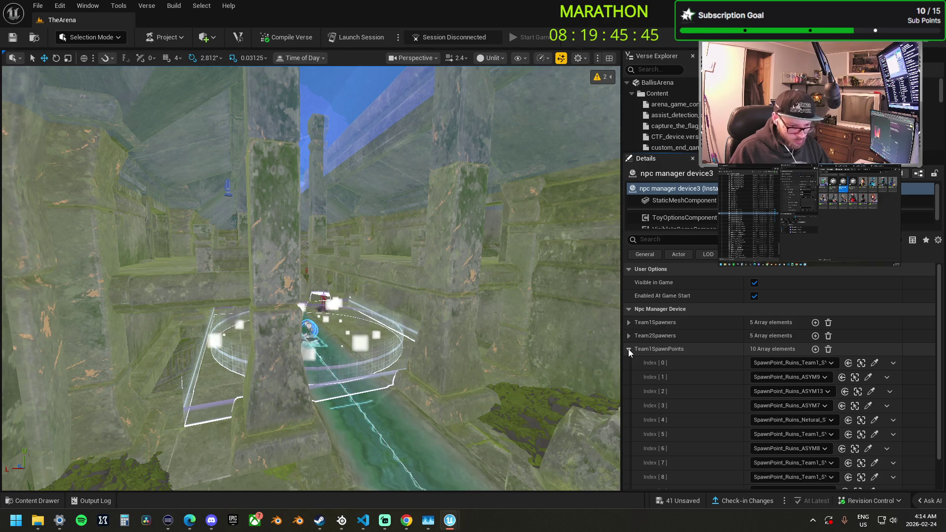
left_click(629, 349)
key("f")
left_click_drag(424, 312, 280, 315)
scroll(434, 335, "up", 5)
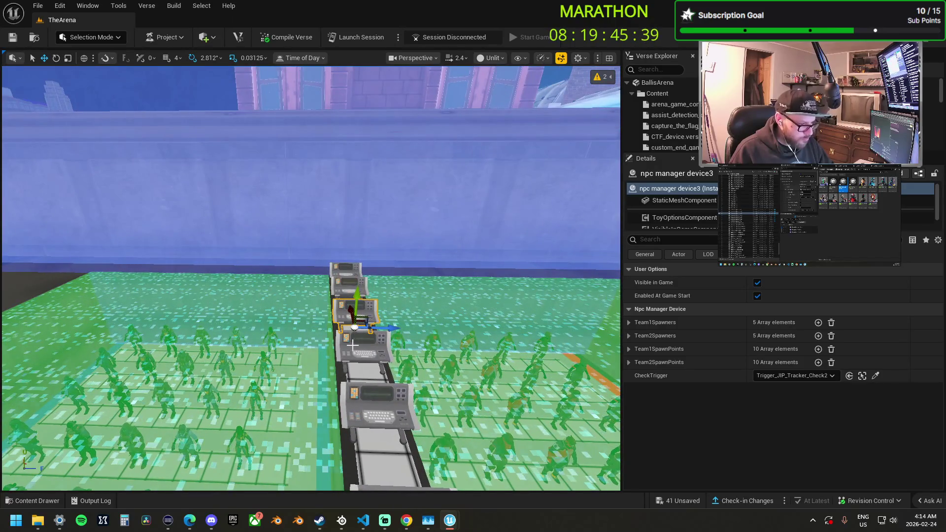
left_click(629, 336)
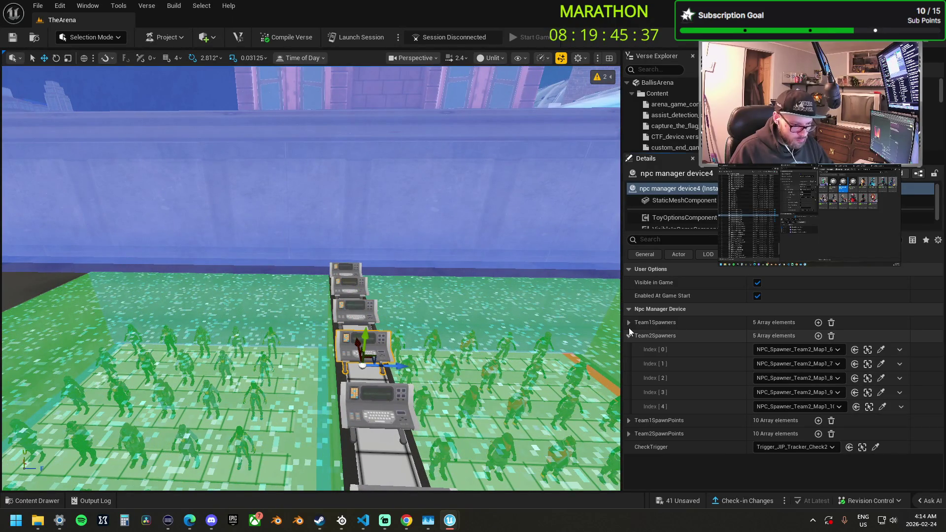
left_click(629, 322)
mouse_move(505, 339)
left_mouse_down()
mouse_move(308, 315)
mouse_move(308, 448)
mouse_move(307, 327)
left_mouse_up()
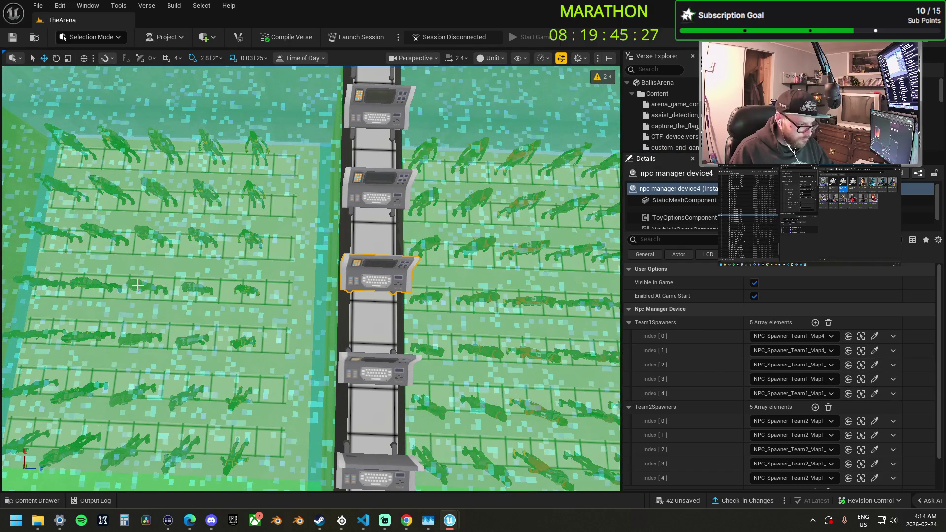
Pick NPC_Spawner_Team2_Map4 spawners, including Map4_8 and Map4_9, for Team2 entries 0–4
left_click(874, 379)
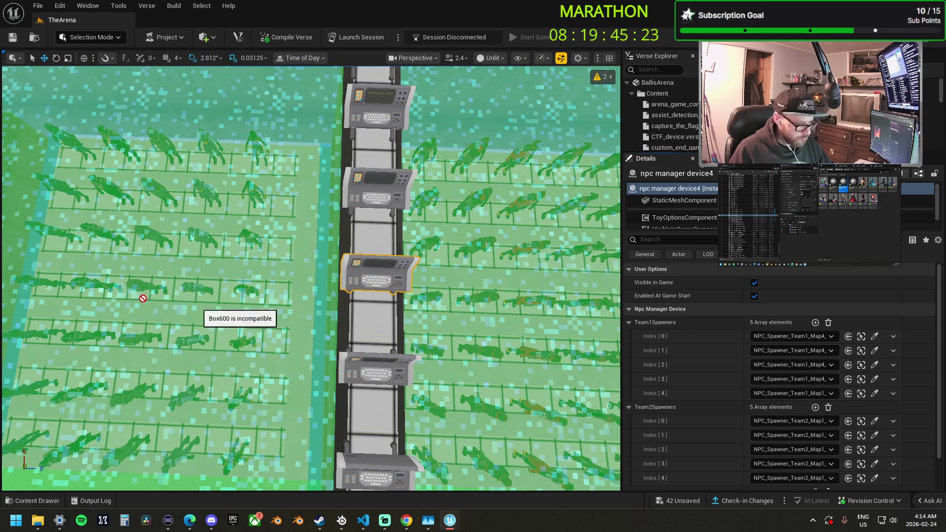
left_click(875, 421)
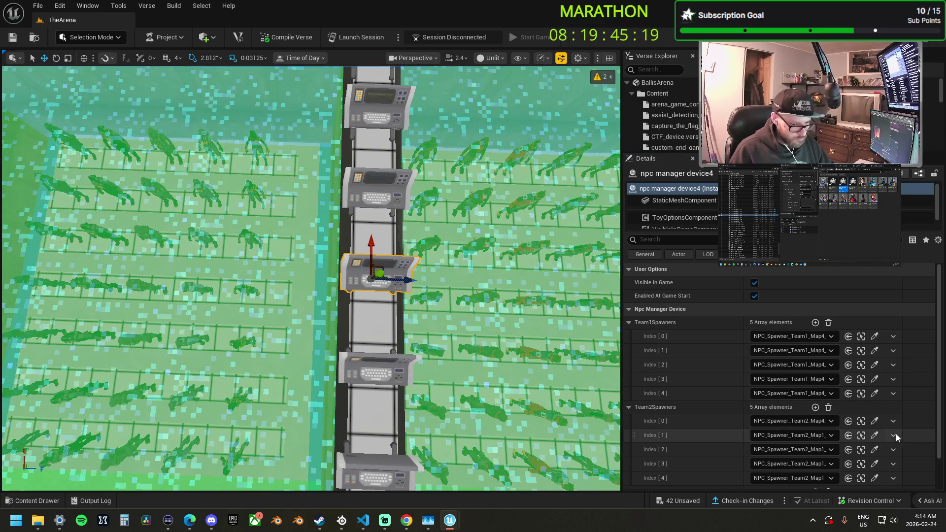
left_click(876, 435)
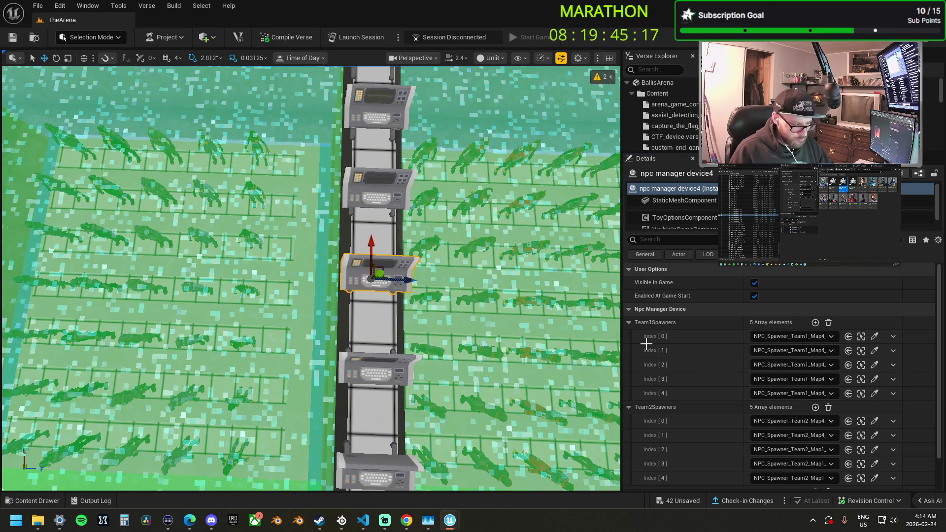
left_click(874, 450)
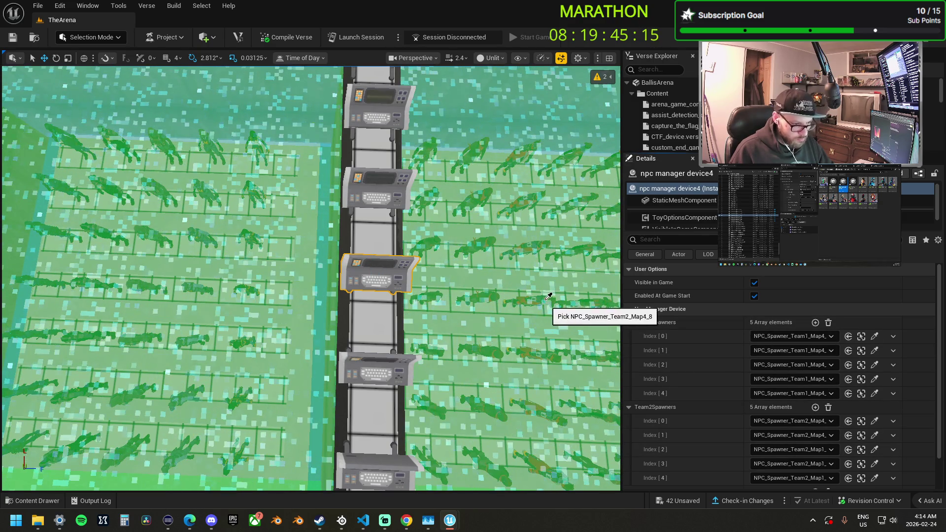
left_click_drag(523, 319, 375, 316)
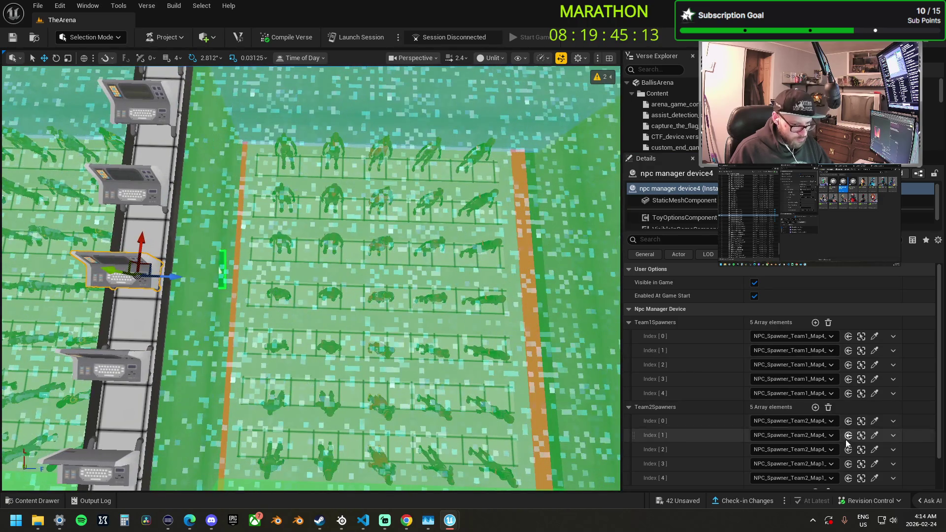
left_click(875, 464)
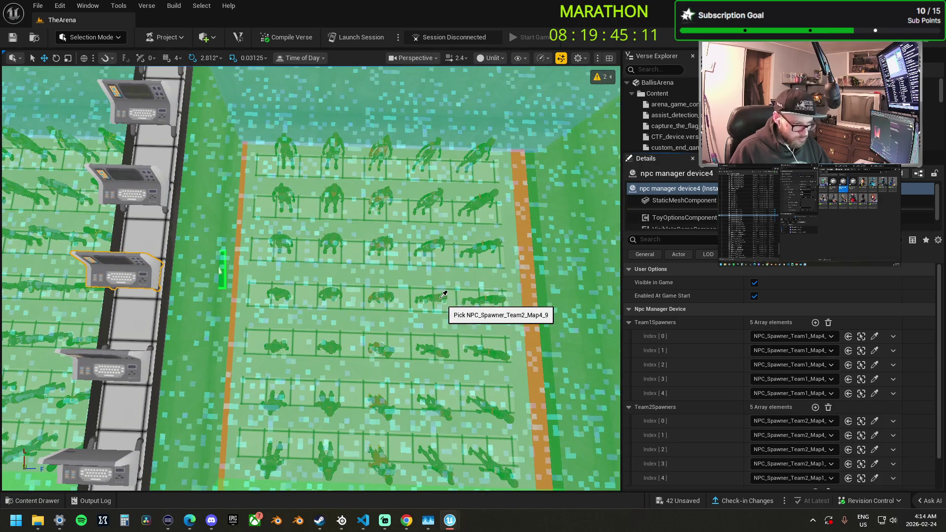
left_click(874, 478)
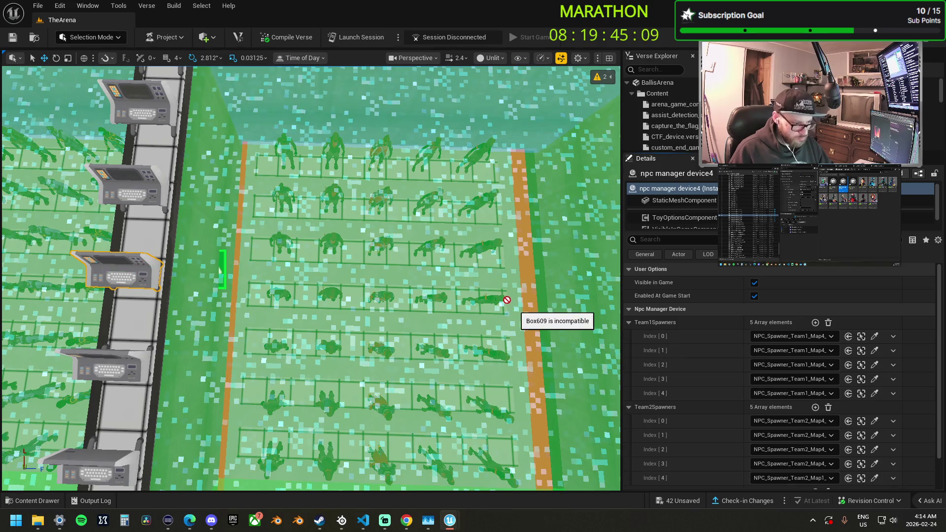
left_click_drag(508, 319, 476, 353)
left_click_drag(376, 336, 368, 276)
scroll(690, 361, "down", 1)
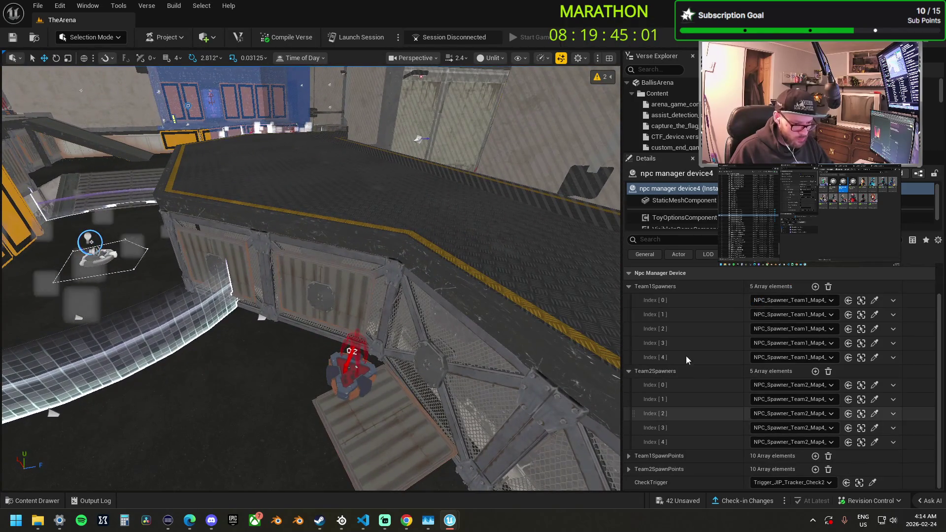
Expand device4's Team1SpawnPoints and assign Training spawn pads to entries 0 and 1
left_click(629, 371)
left_click(629, 321)
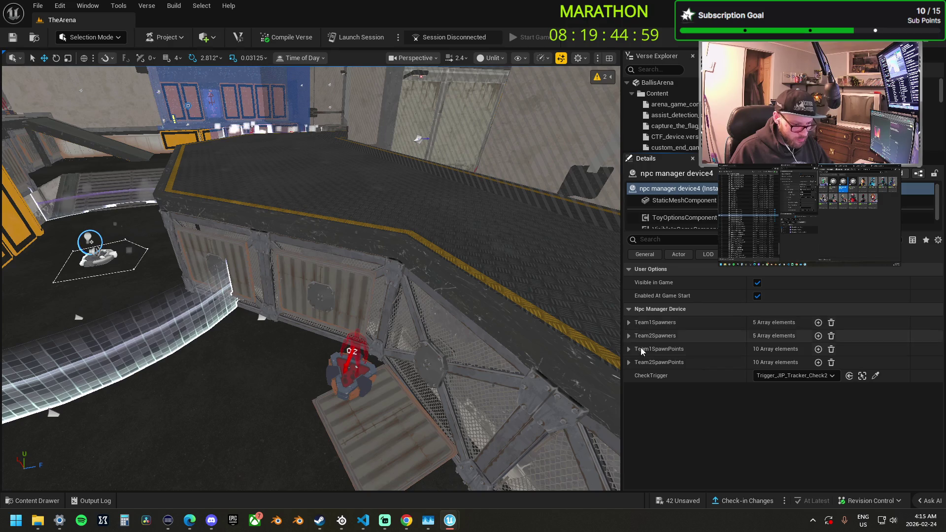
left_click(629, 336)
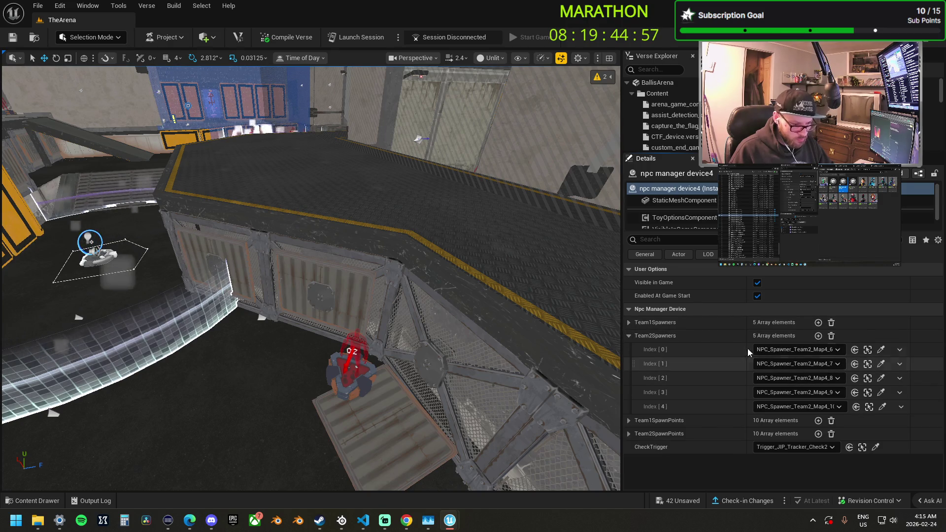
left_click(629, 335)
left_click(630, 349)
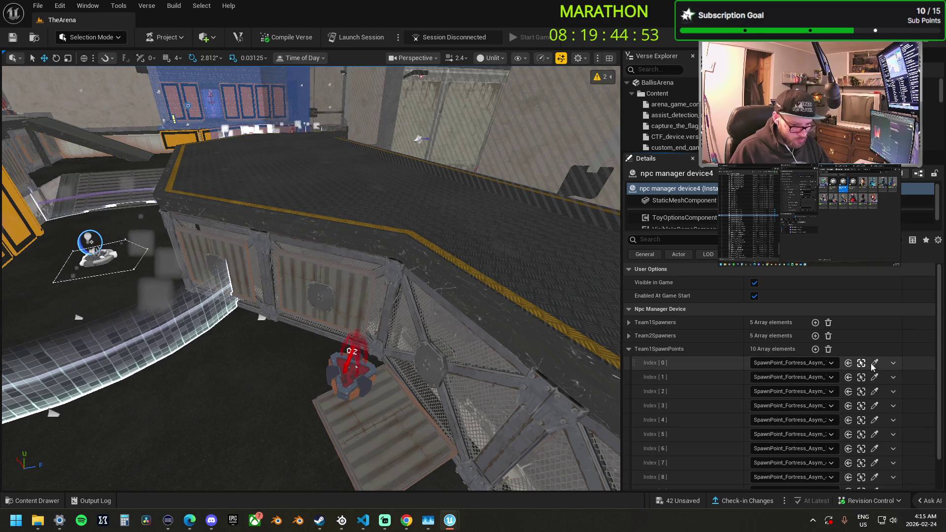
mouse_move(776, 352)
left_mouse_down()
mouse_move(371, 364)
mouse_move(281, 271)
left_mouse_up()
left_click(871, 380)
left_click(345, 389)
left_click_drag(345, 389, 335, 345)
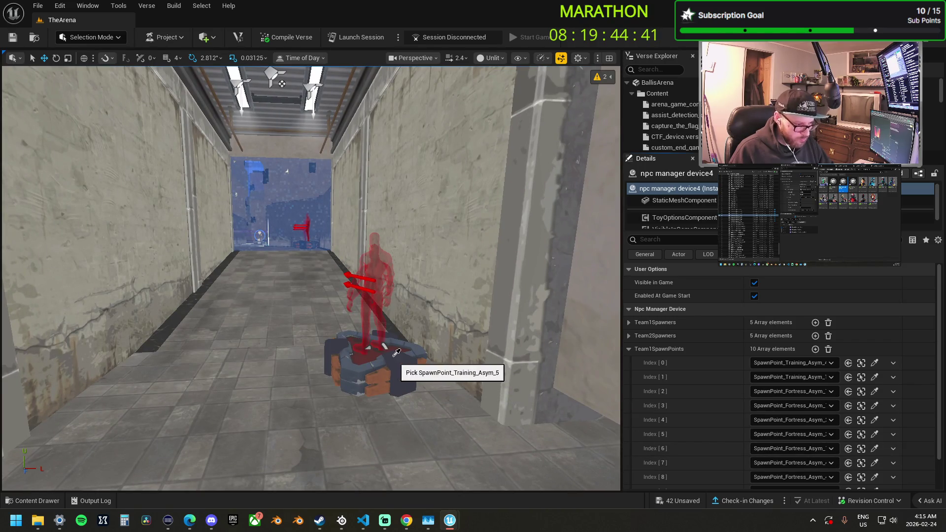
key("f")
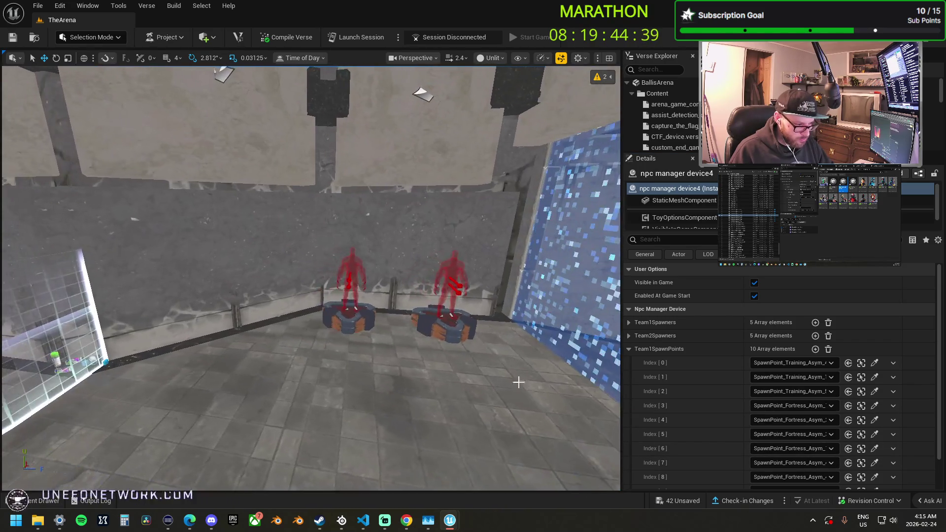
Assign the Training_Asym_51 and Training_Asym_1 spawn pads to entries 3 and 5
left_click(875, 406)
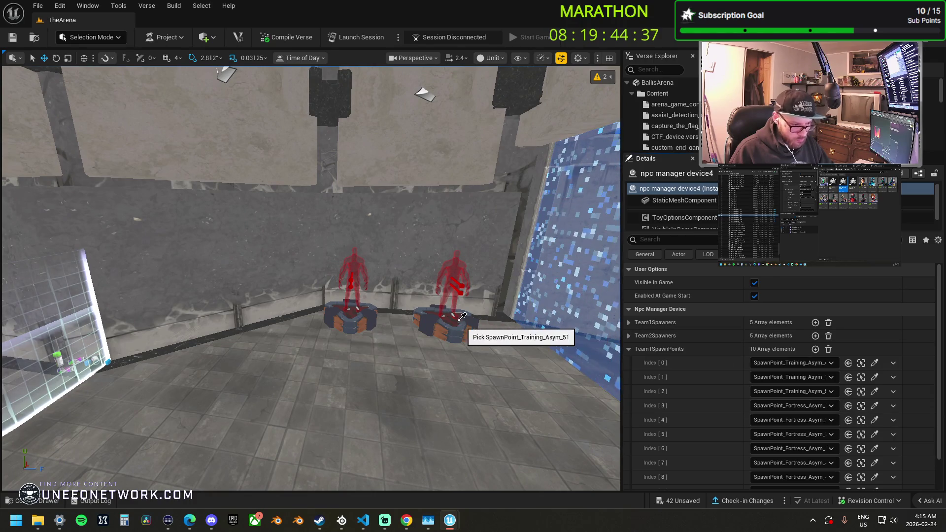
key("f")
left_click_drag(270, 240, 257, 232)
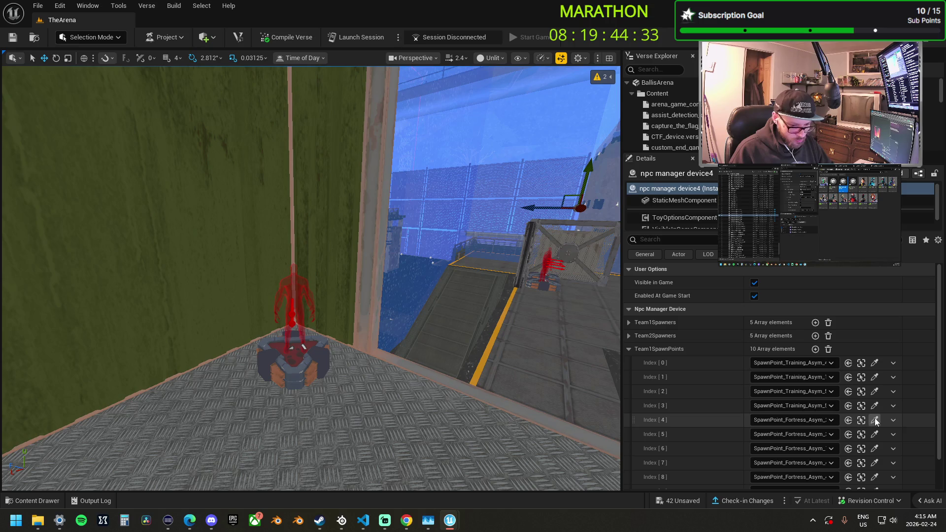
left_click_drag(309, 361, 276, 358)
left_click_drag(311, 276, 271, 270)
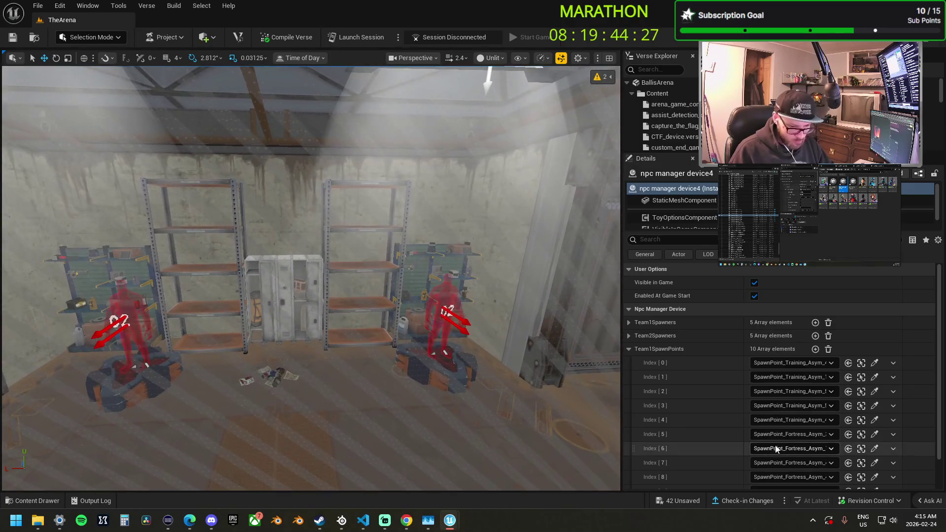
left_click(874, 436)
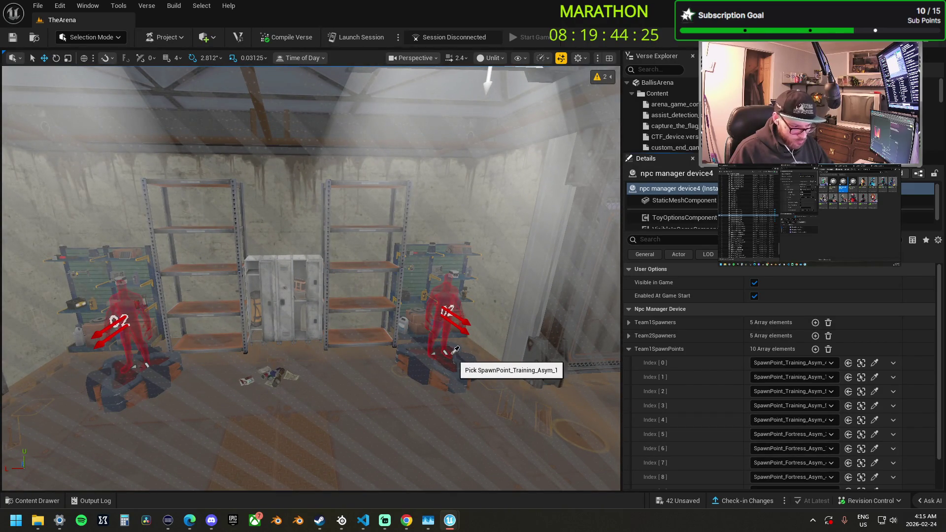
left_click_drag(446, 356, 411, 376)
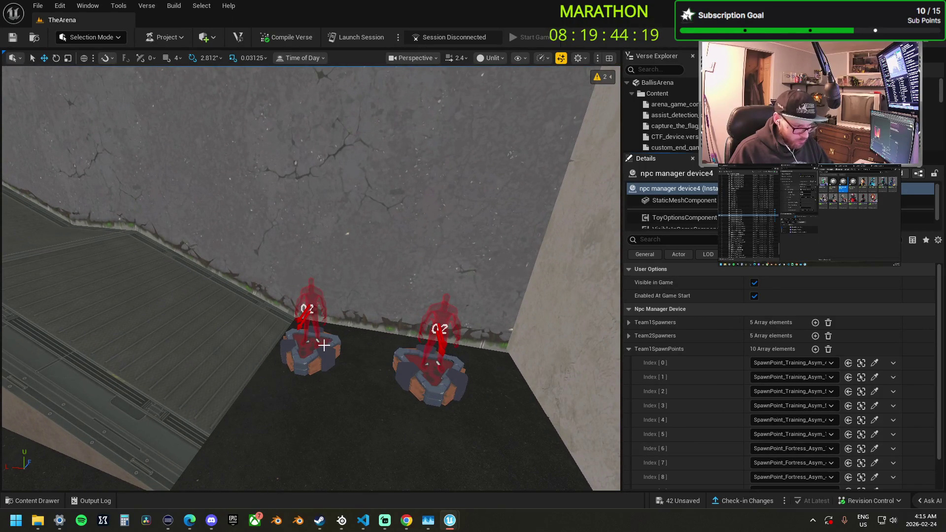
Assign Training spawn pads to Team1 spawn point indices 6, 8 and 9
left_click(324, 345)
key("f")
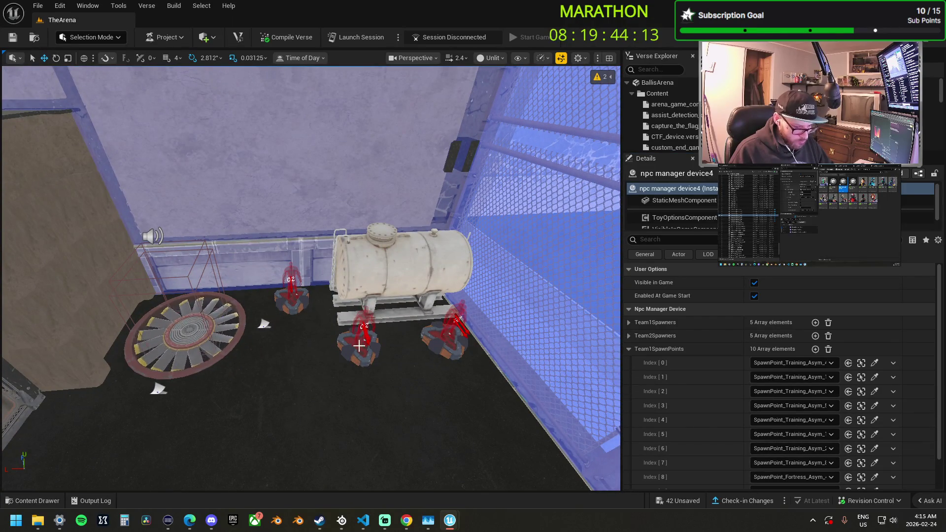
scroll(780, 454, "down", 2)
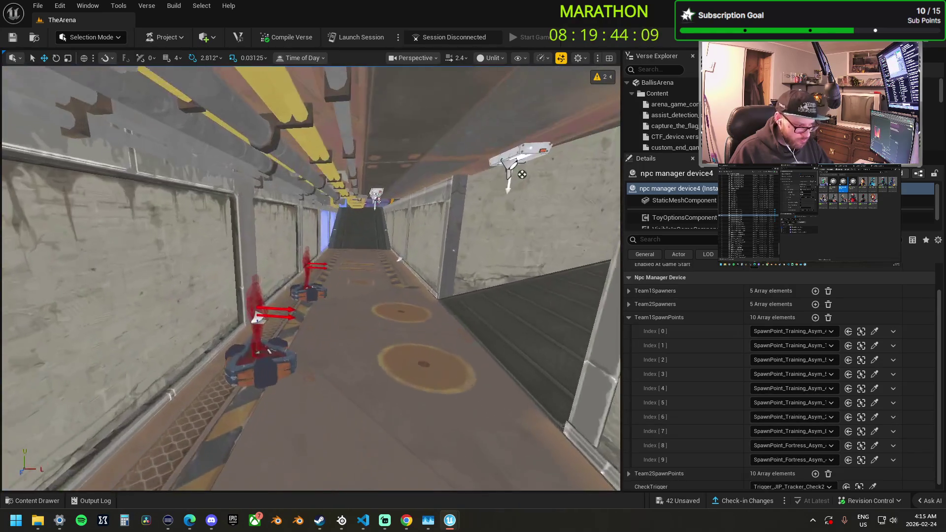
left_click(874, 445)
left_click(256, 358)
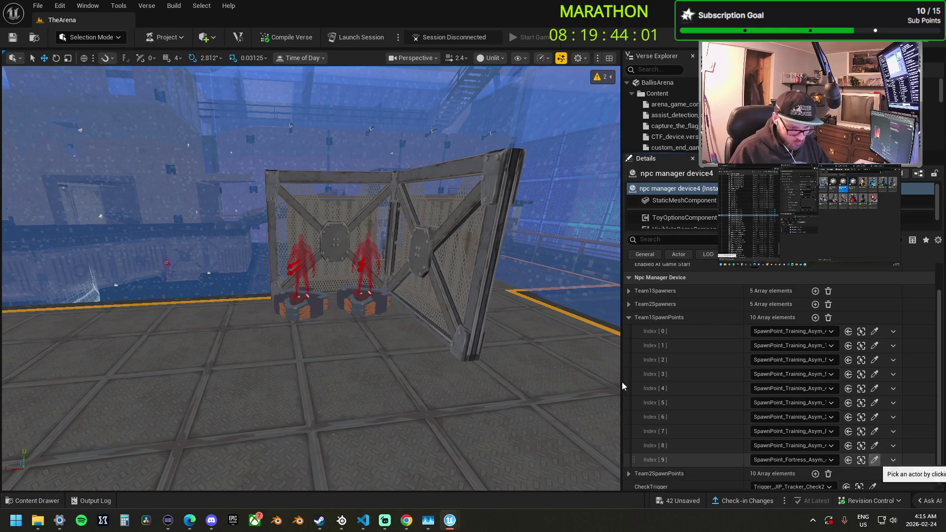
left_click(874, 460)
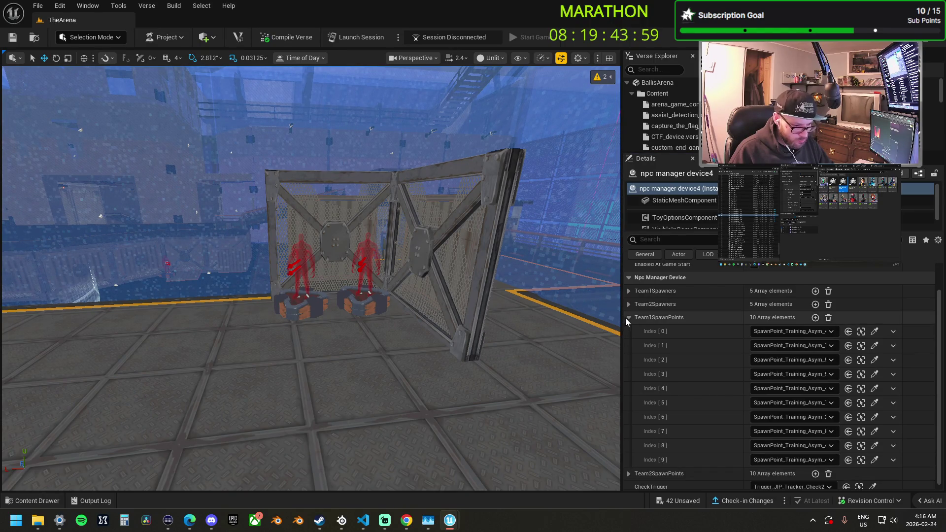
Review both spawn point arrays and re-pick Index 0 as SpawnPoint_Training_Asym_3
left_click(628, 317)
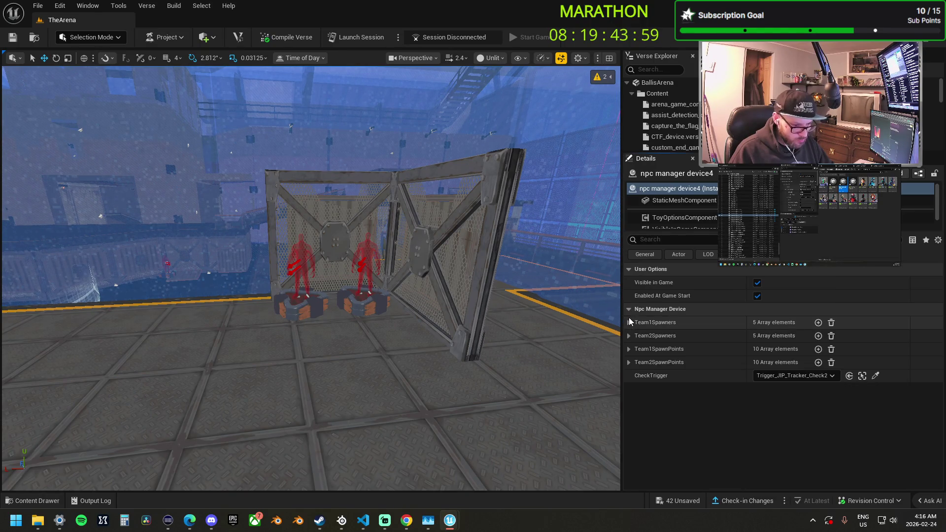
left_click(629, 349)
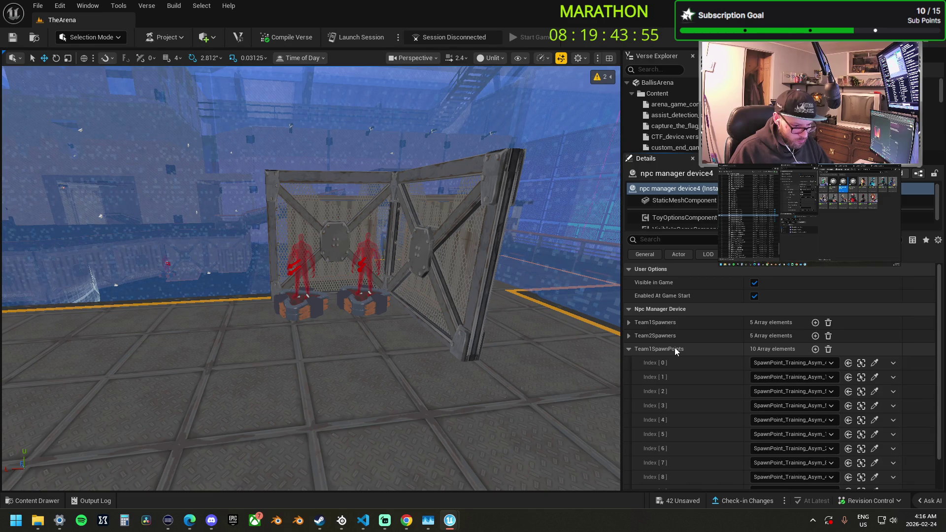
left_click(628, 349)
left_click(629, 362)
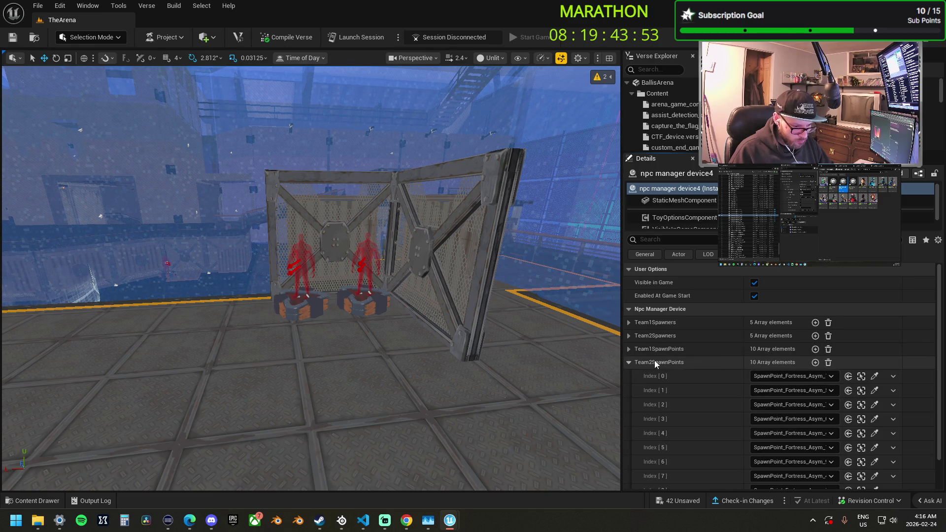
left_click(629, 349)
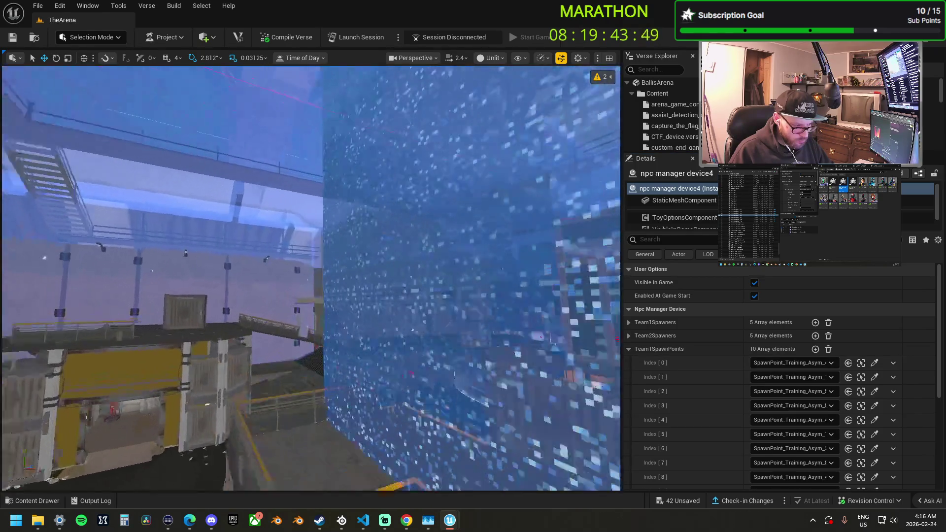
scroll(358, 323, "up", 1)
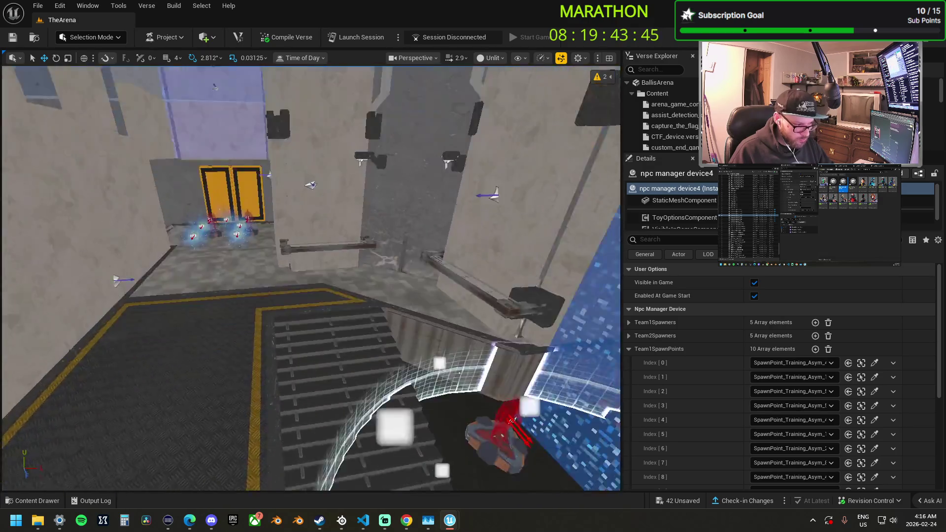
left_click(862, 362)
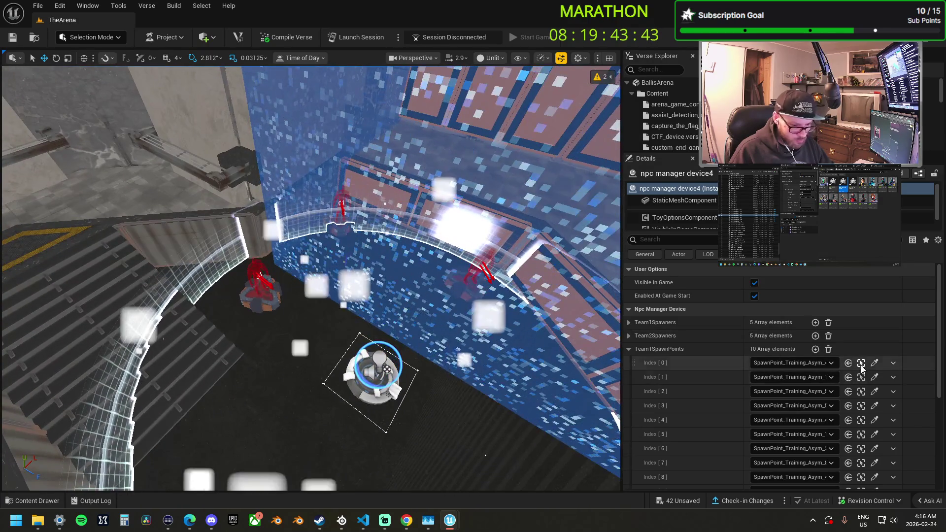
left_click(875, 362)
left_click(315, 330)
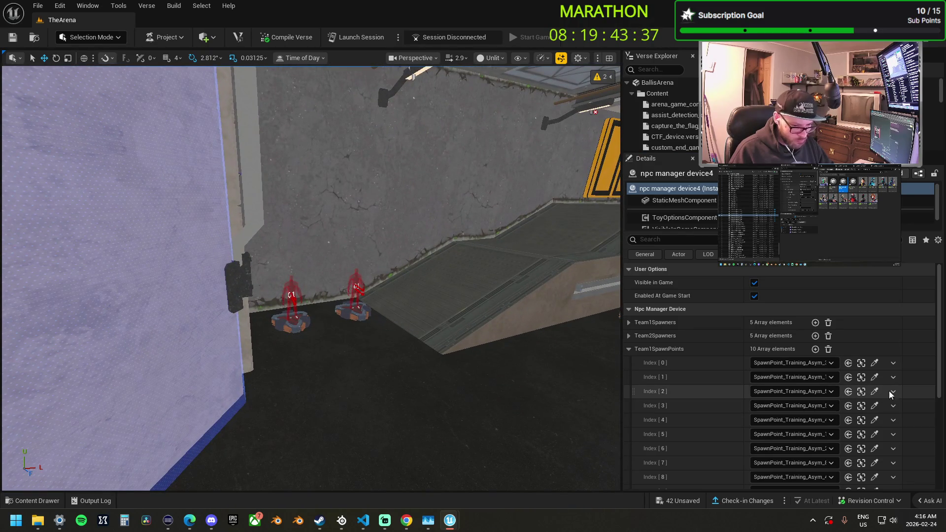
Re-pick separate Training spawn pads for Team1SpawnPoints indices 1 through 5
left_click(875, 377)
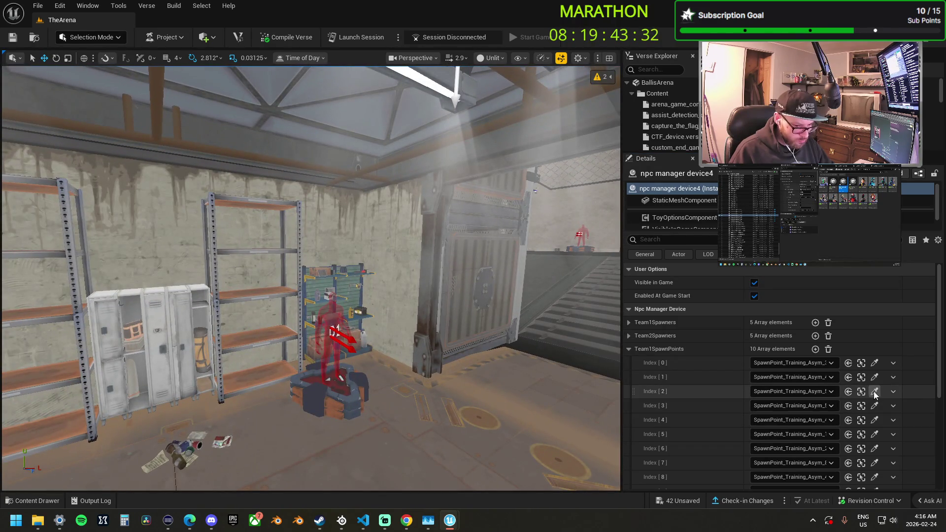
left_click(875, 392)
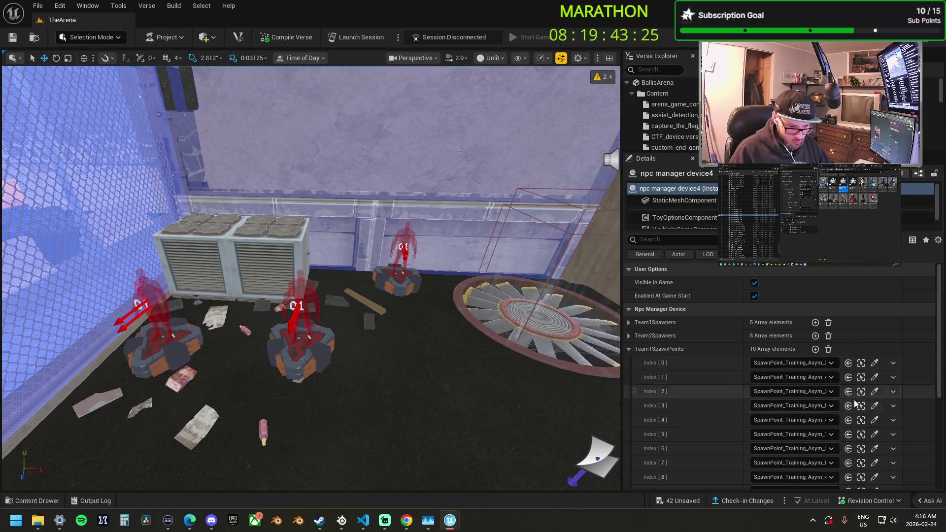
left_click(876, 420)
key("w")
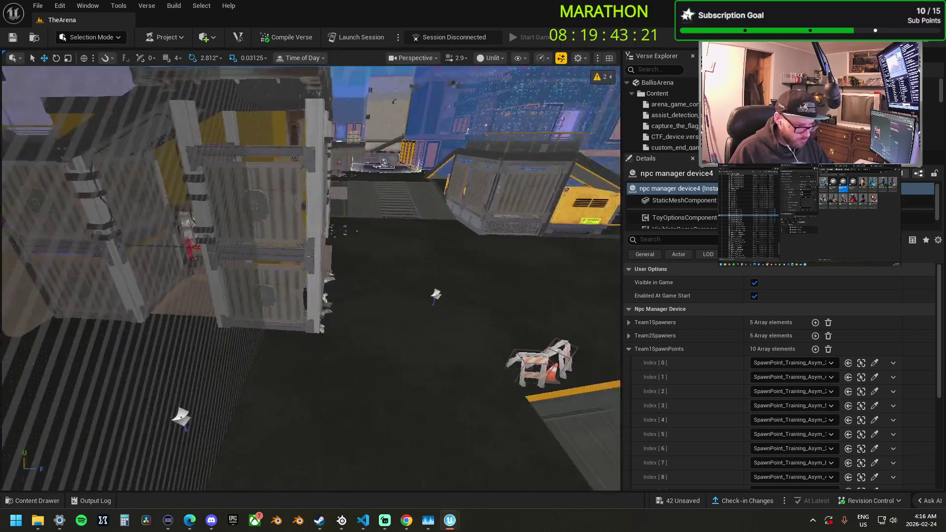
key("w")
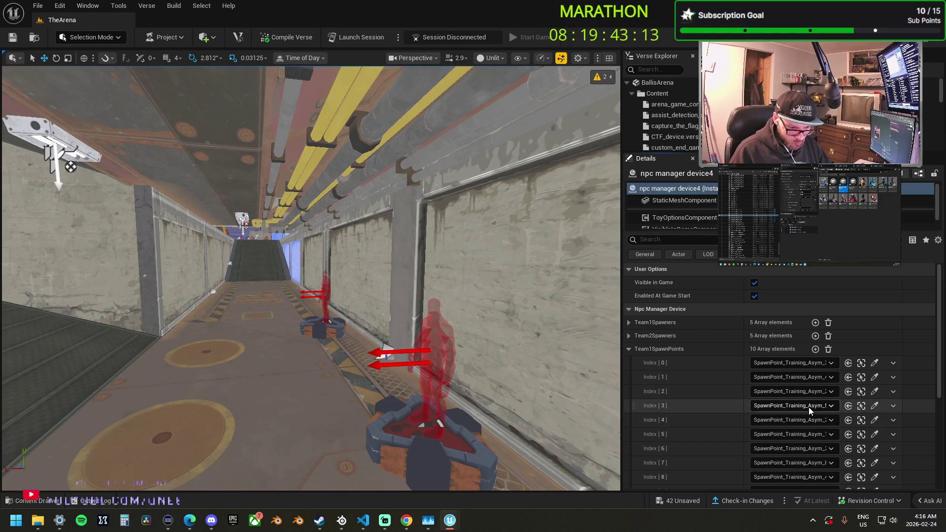
left_click(874, 420)
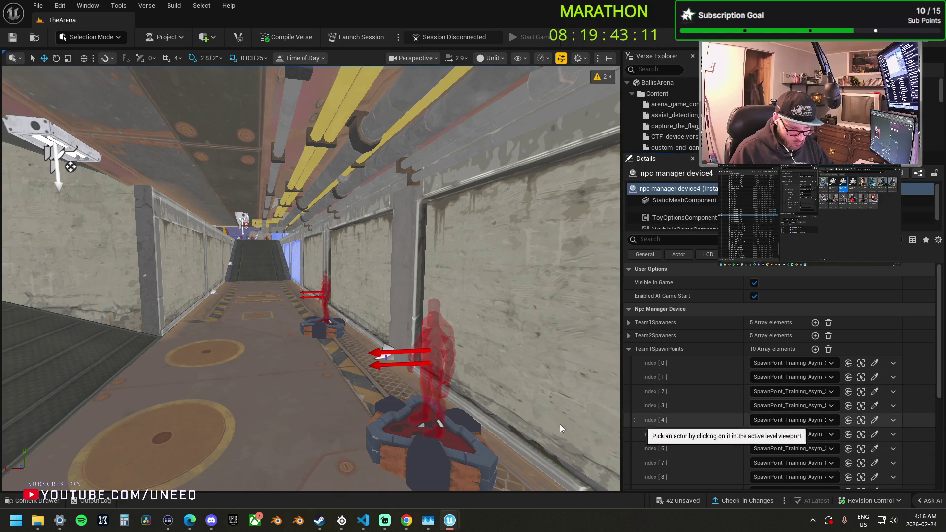
mouse_move(466, 435)
left_mouse_down()
mouse_move(424, 418)
mouse_move(443, 394)
left_mouse_up()
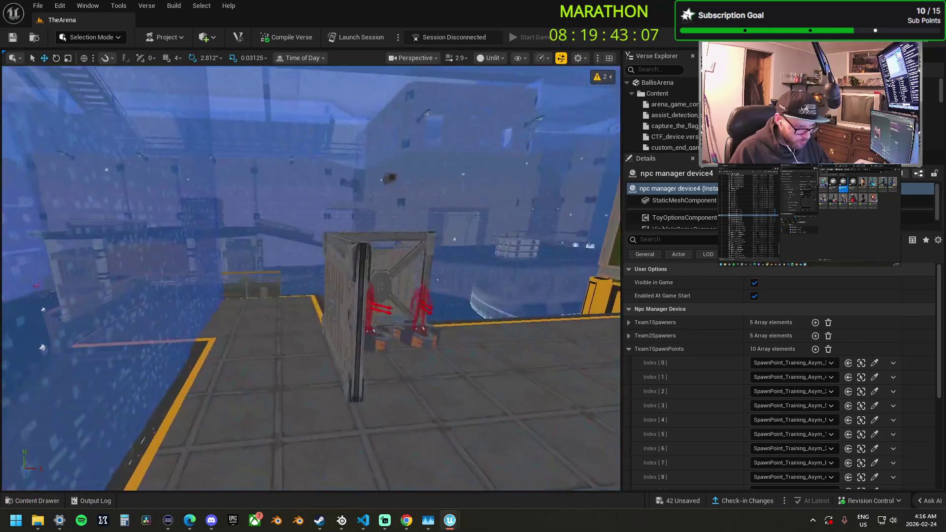
left_click(862, 434)
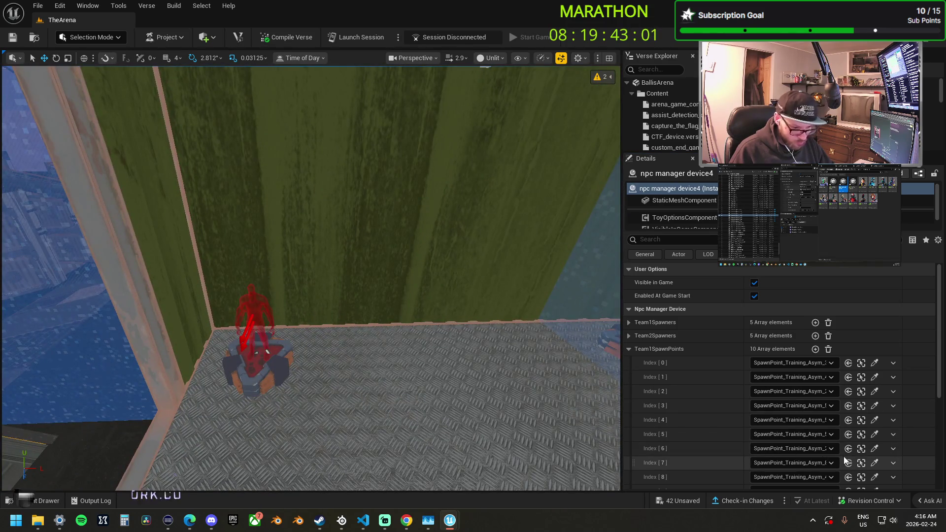
Re-pick Training pads for indices 6–8, including the red pad by the containers, then collapse Team1SpawnPoints
left_click(875, 449)
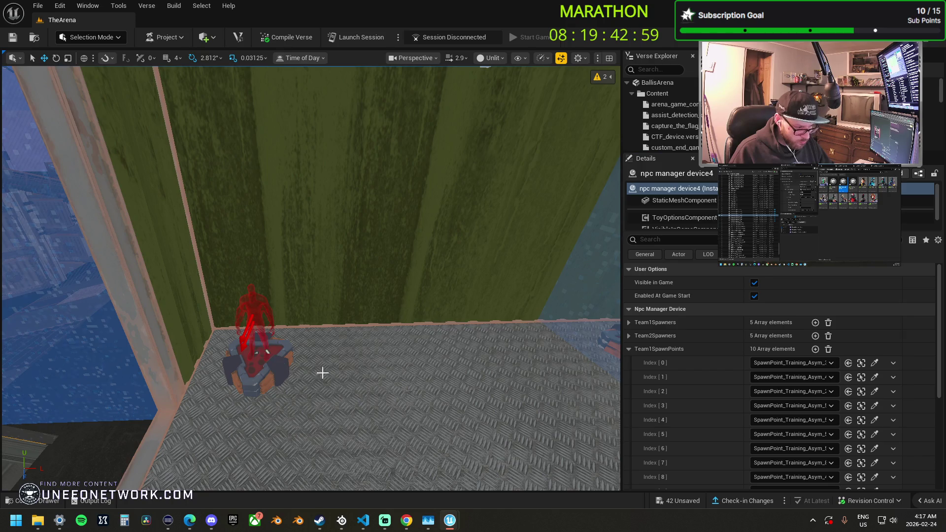
key("f")
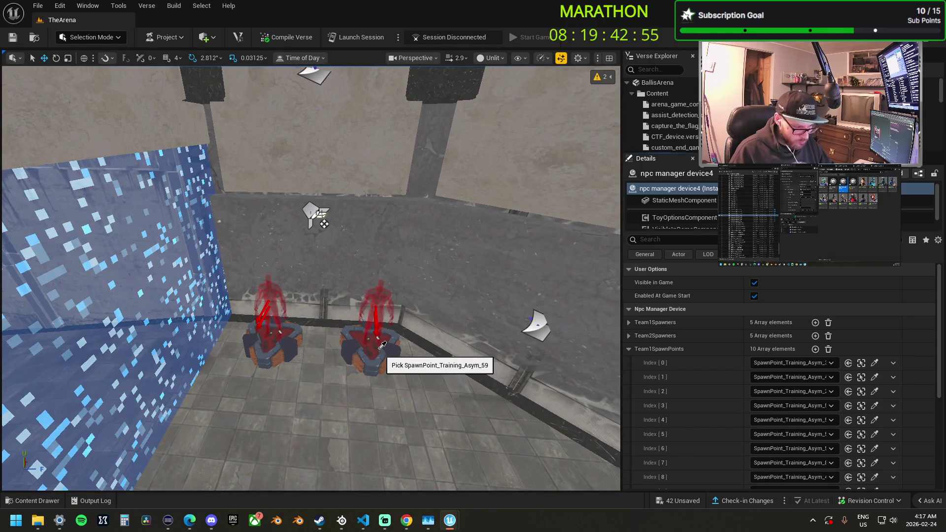
scroll(715, 462, "down", 1)
left_click(861, 445)
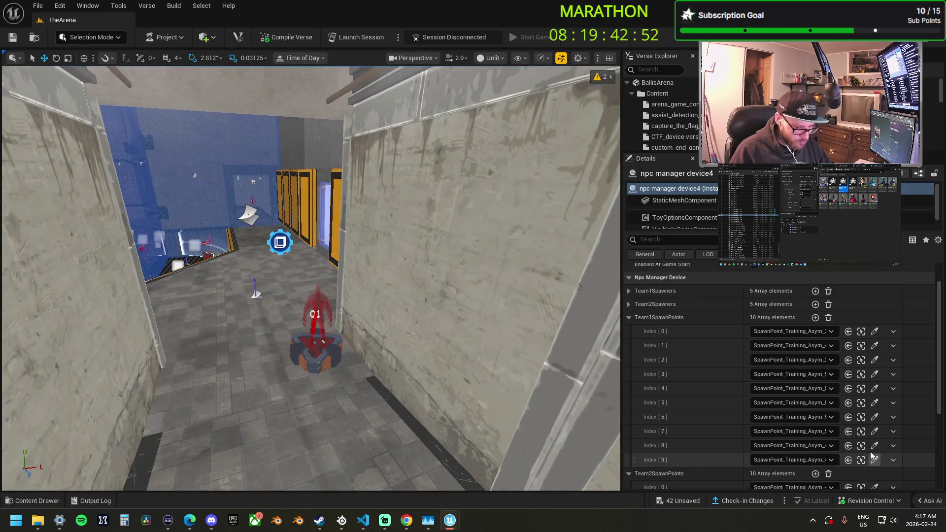
left_click(875, 446)
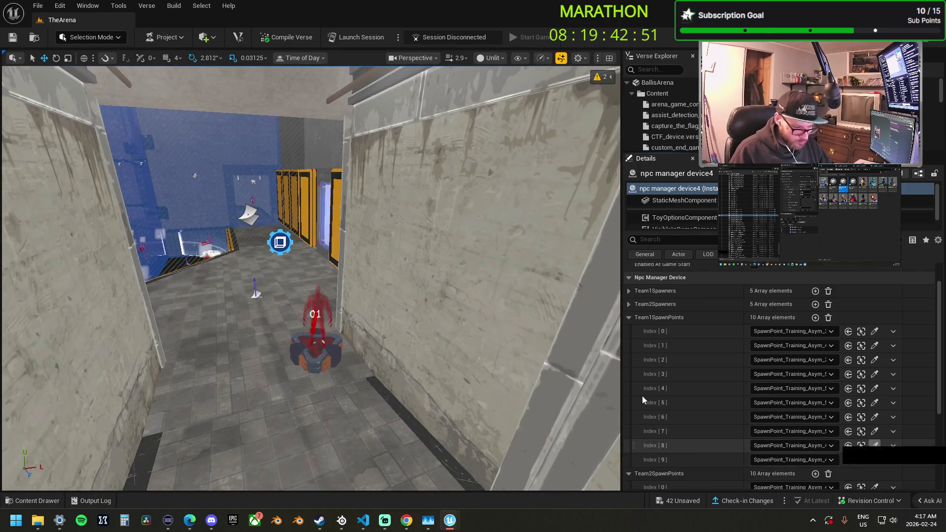
key("w")
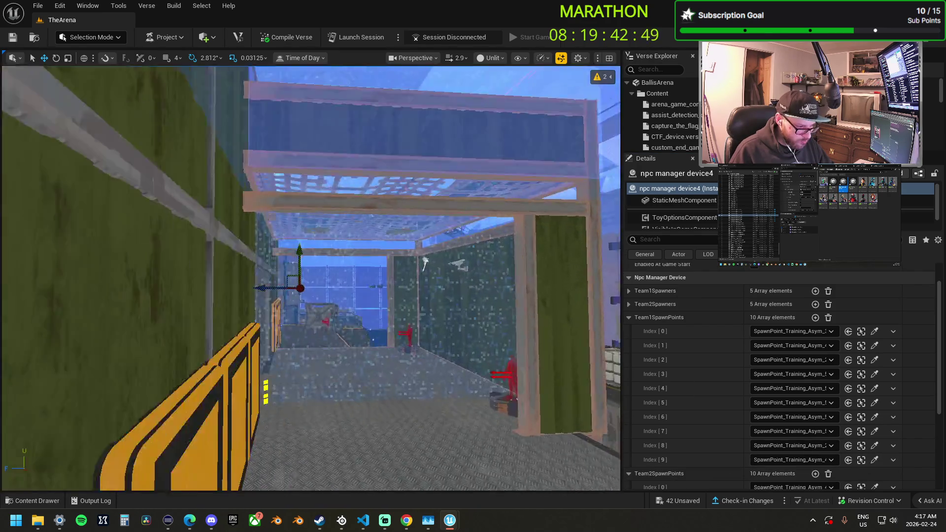
key("w")
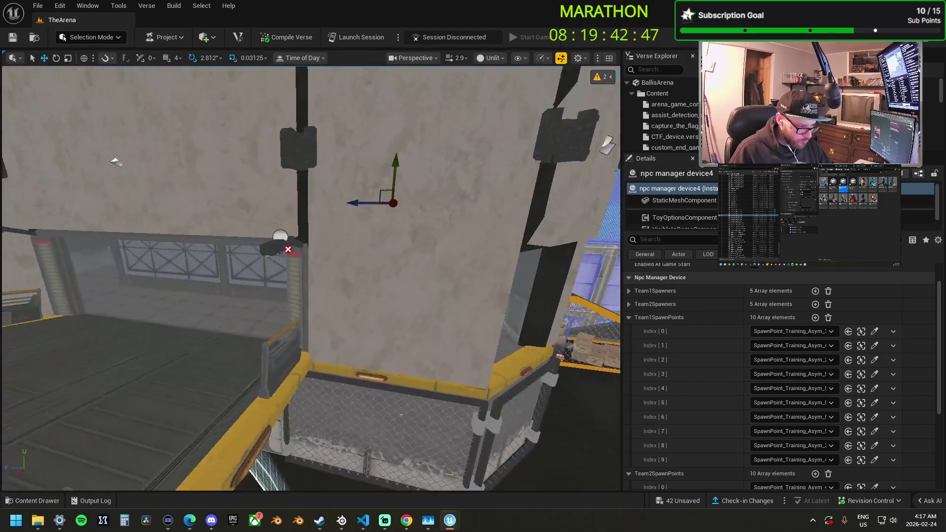
key("s")
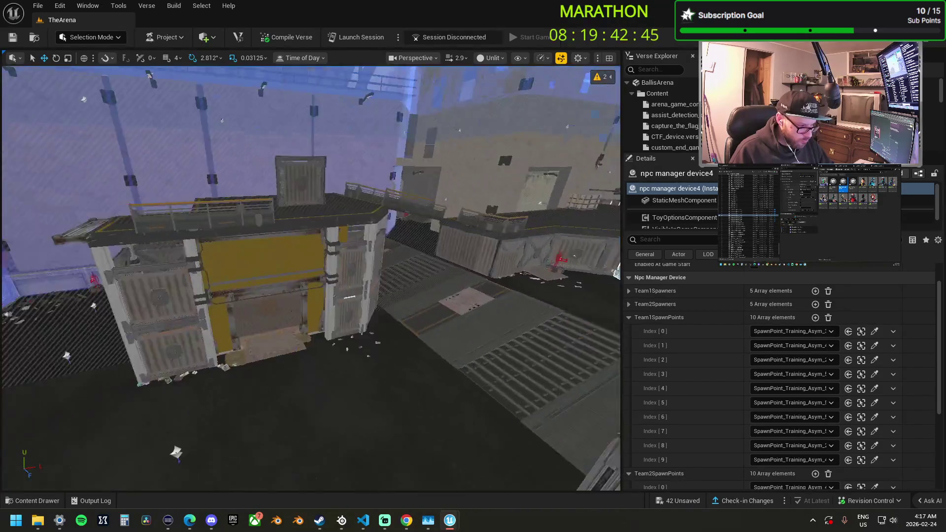
key("w")
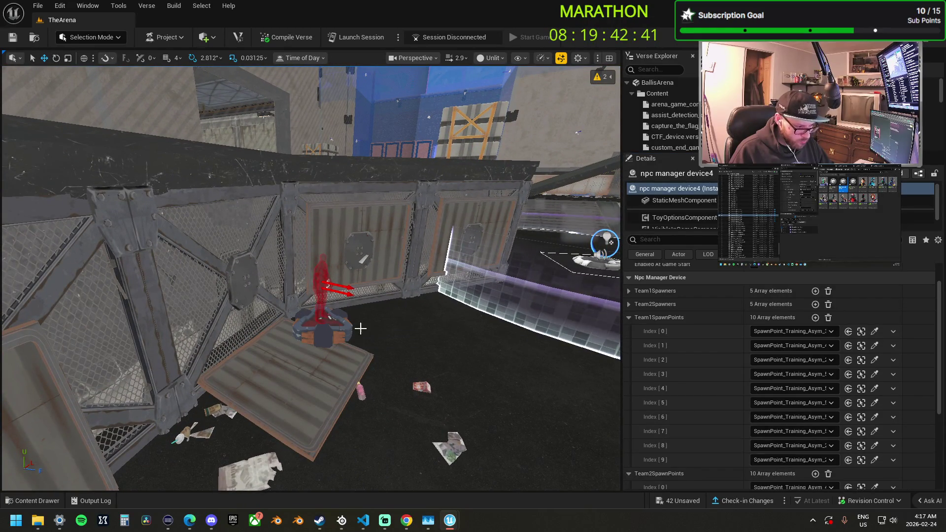
scroll(594, 319, "down", 3)
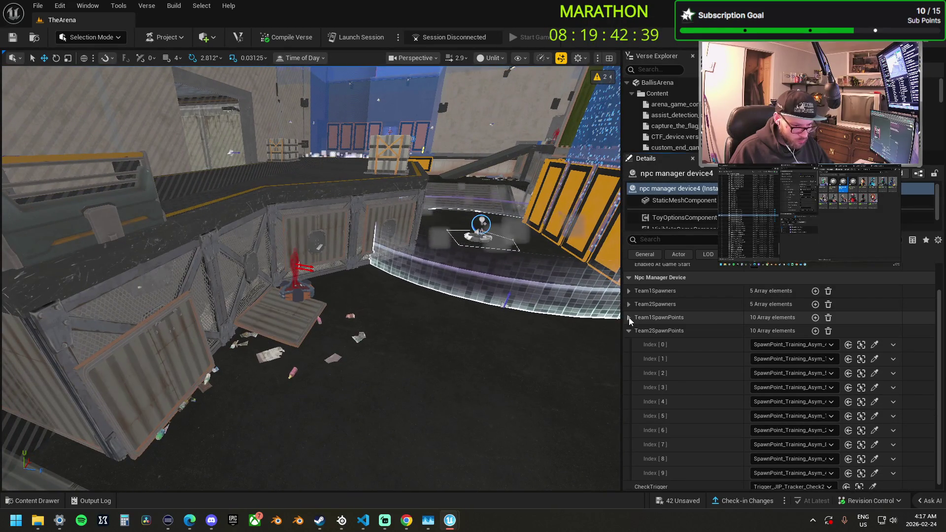
left_click(629, 318)
scroll(538, 344, "down", 10)
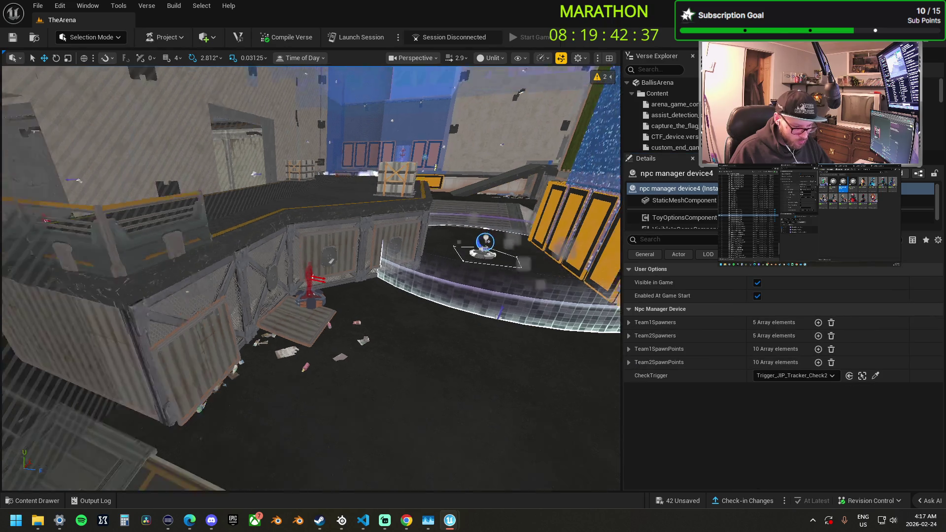
Point device5's Team1Spawners indices 0–4 at the Map5 NPC spawners
key("f")
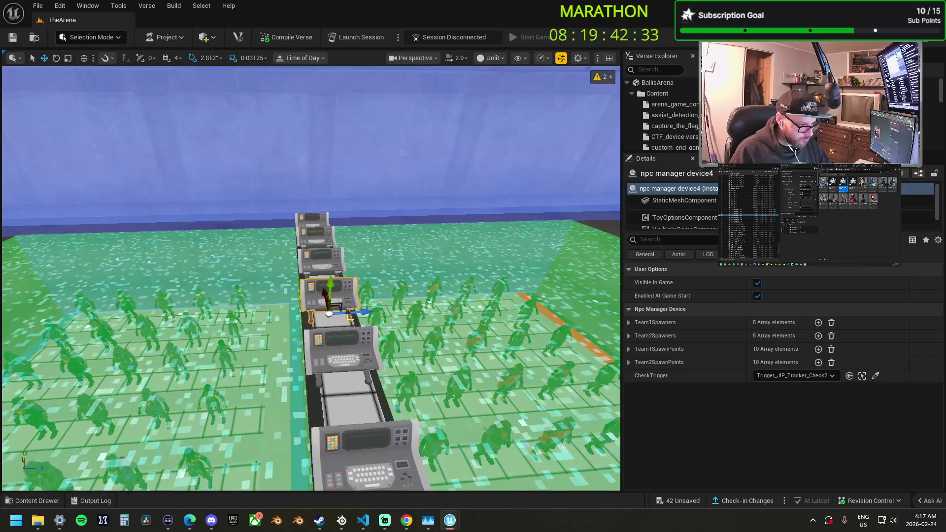
mouse_move(316, 276)
left_mouse_down()
mouse_move(374, 256)
mouse_move(345, 296)
mouse_move(375, 286)
left_mouse_up()
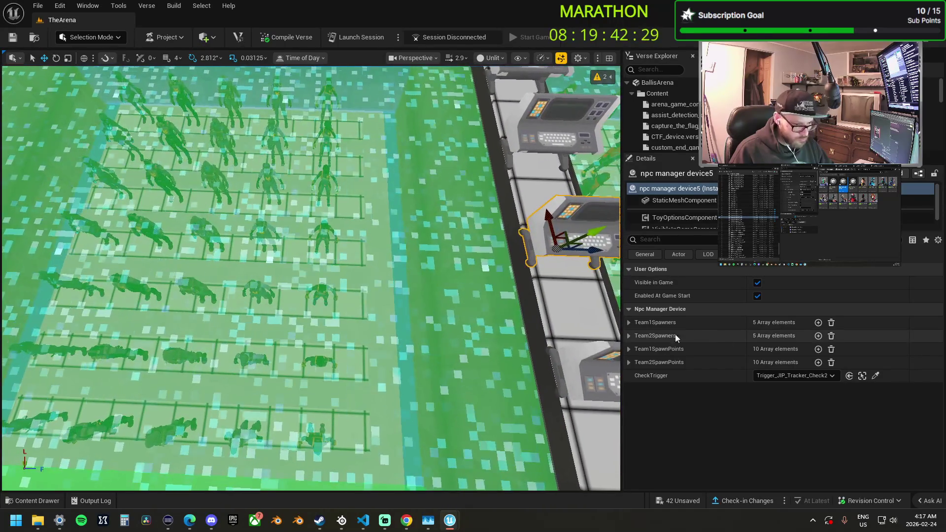
left_click(628, 323)
left_click(629, 407)
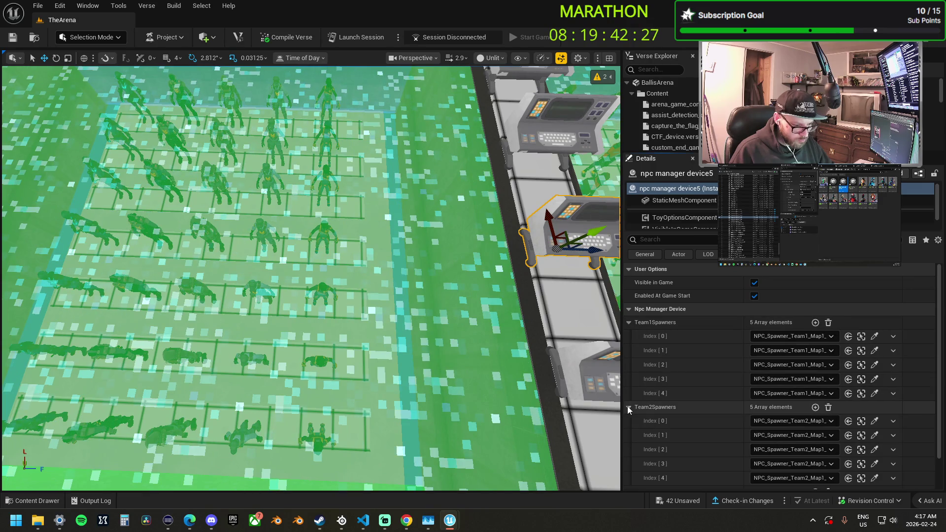
left_click(875, 337)
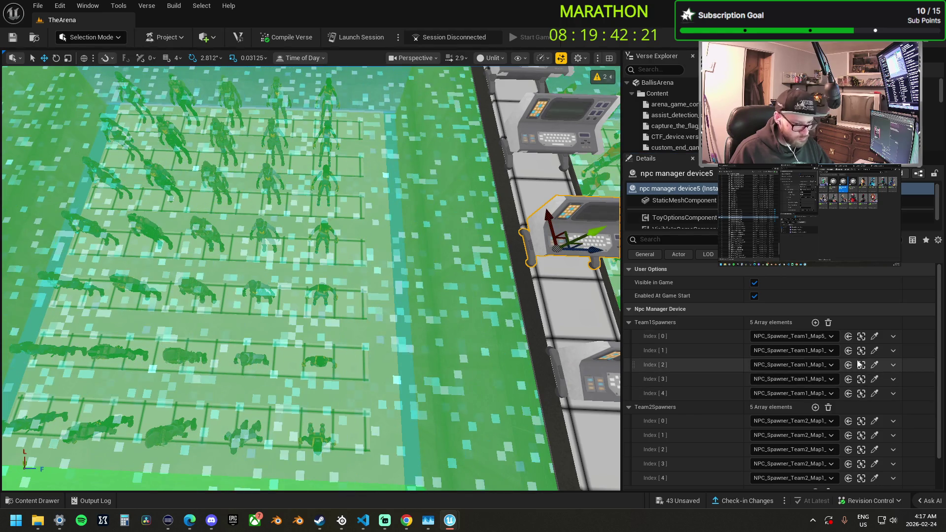
left_click(875, 351)
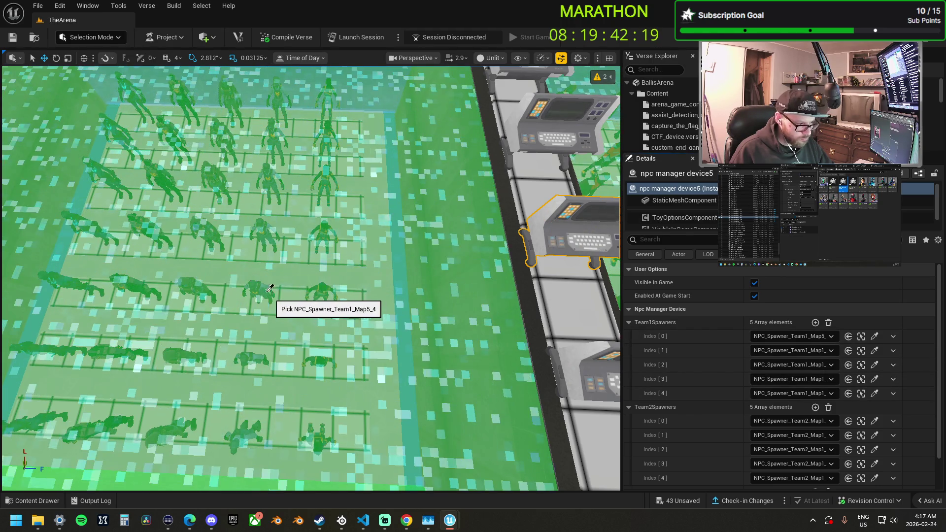
left_click(875, 365)
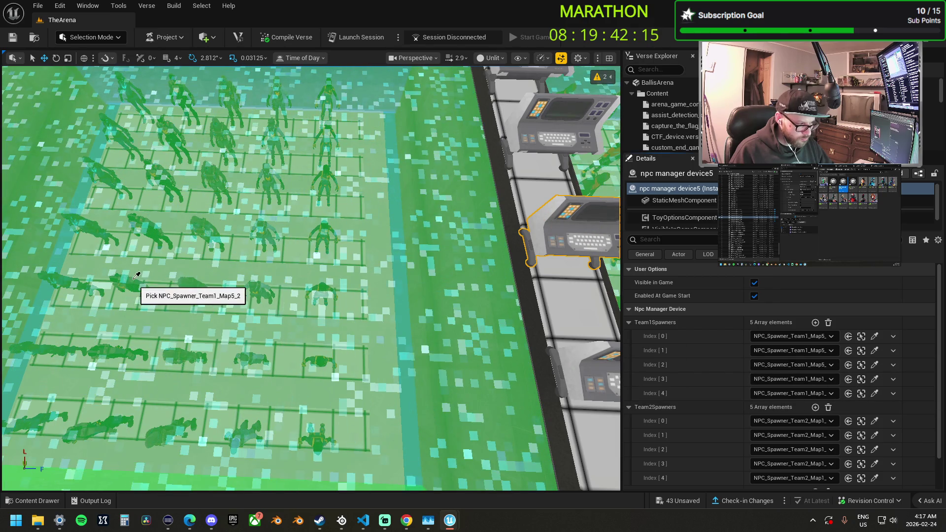
left_click(875, 393)
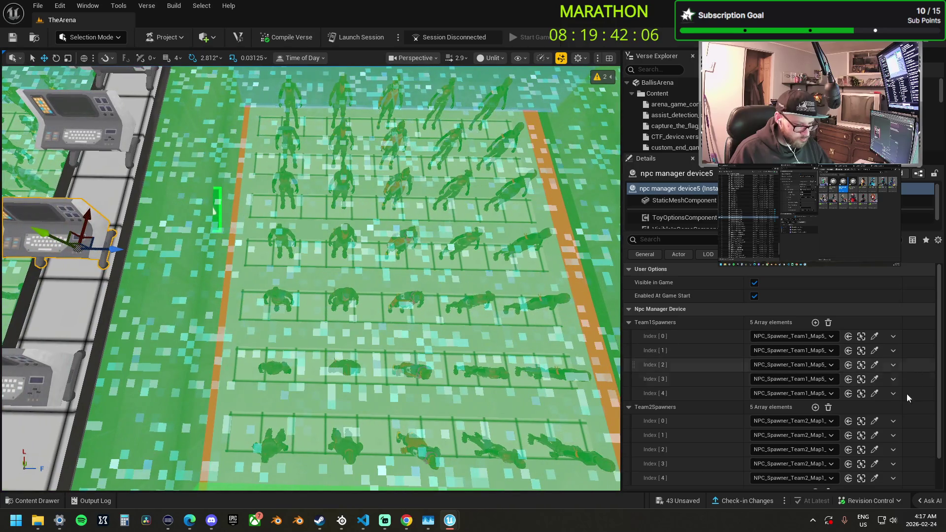
Pick Map5 spawners from the NPC grid for the Team2Spawners, through Index 4
mouse_move(633, 365)
left_mouse_down()
mouse_move(599, 368)
mouse_move(238, 277)
left_mouse_up()
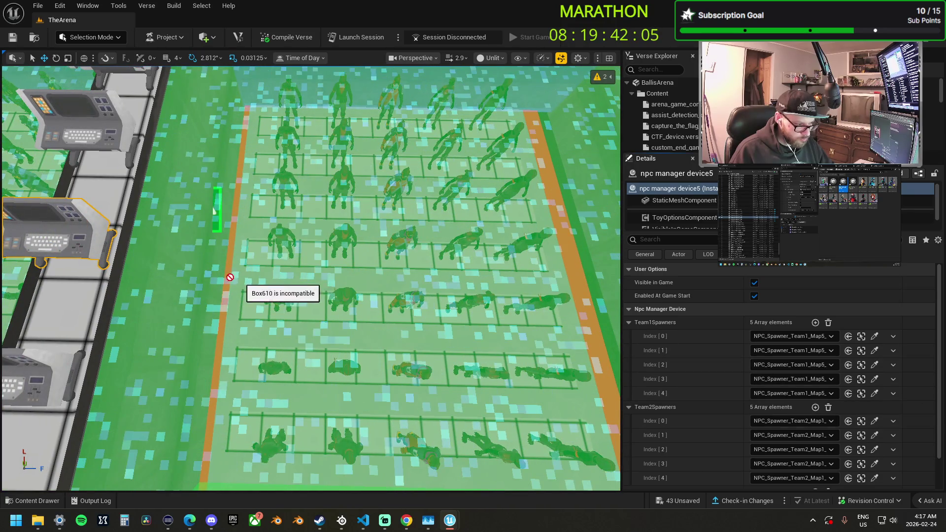
left_click(875, 436)
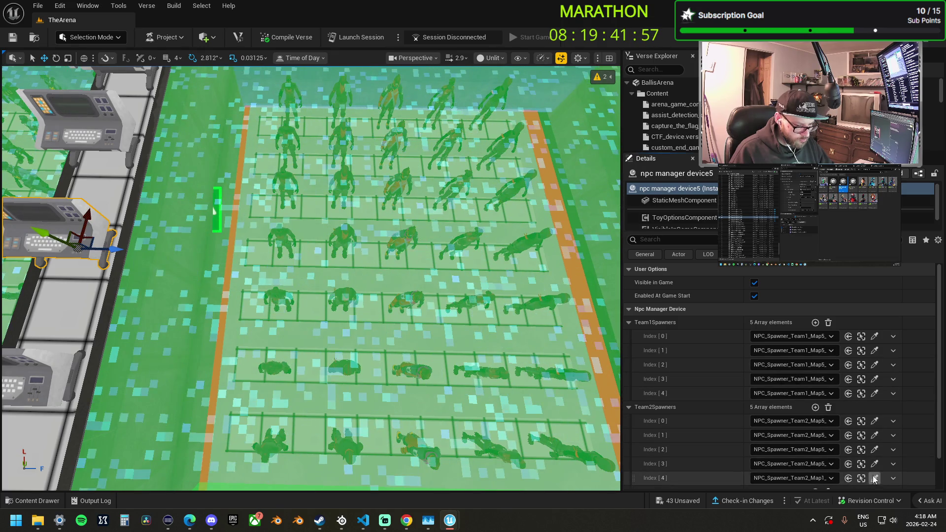
left_click(550, 303)
scroll(735, 427, "down", 2)
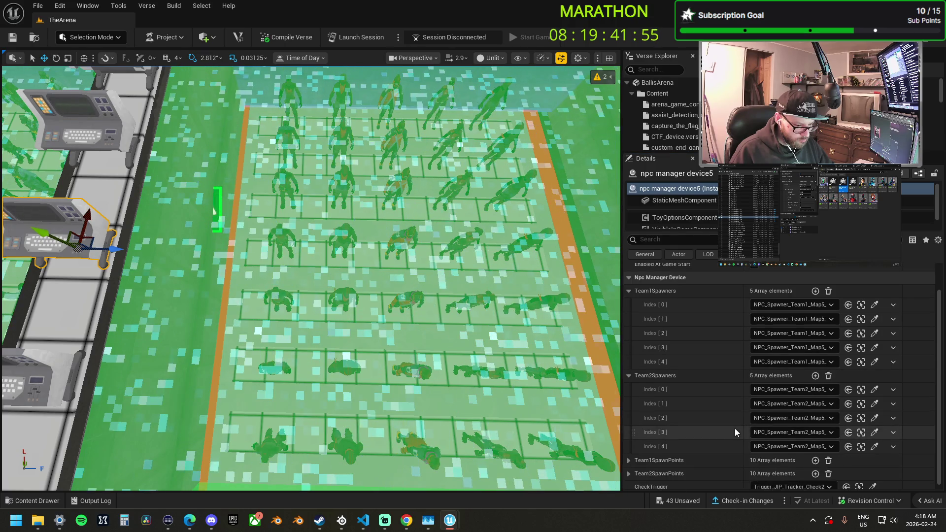
Fly the camera from the NPC grid to the two red spawn pads below the fountain atrium
left_click_drag(345, 276, 286, 237)
mouse_move(311, 276)
left_mouse_down()
mouse_move(281, 262)
mouse_move(296, 276)
left_mouse_up()
left_click_drag(493, 400, 498, 404)
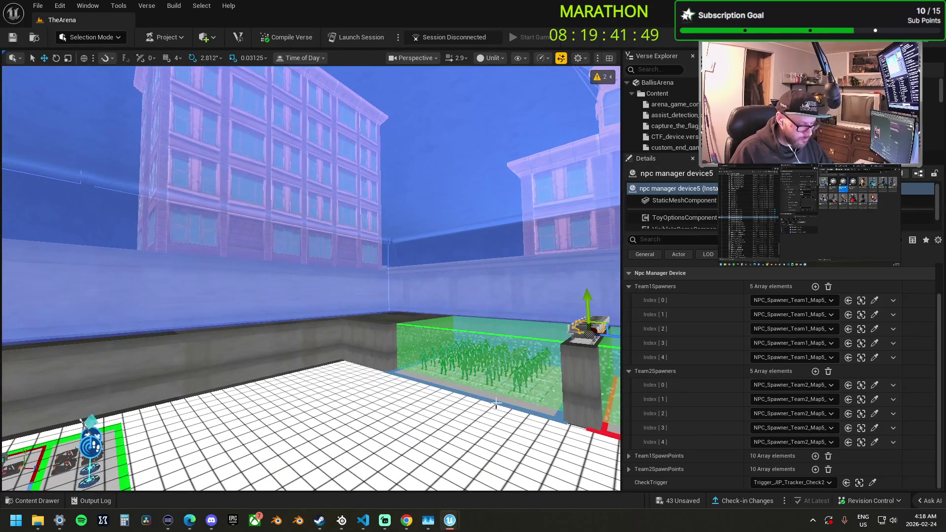
key("1")
left_click_drag(396, 360, 392, 311)
left_click_drag(557, 364, 557, 345)
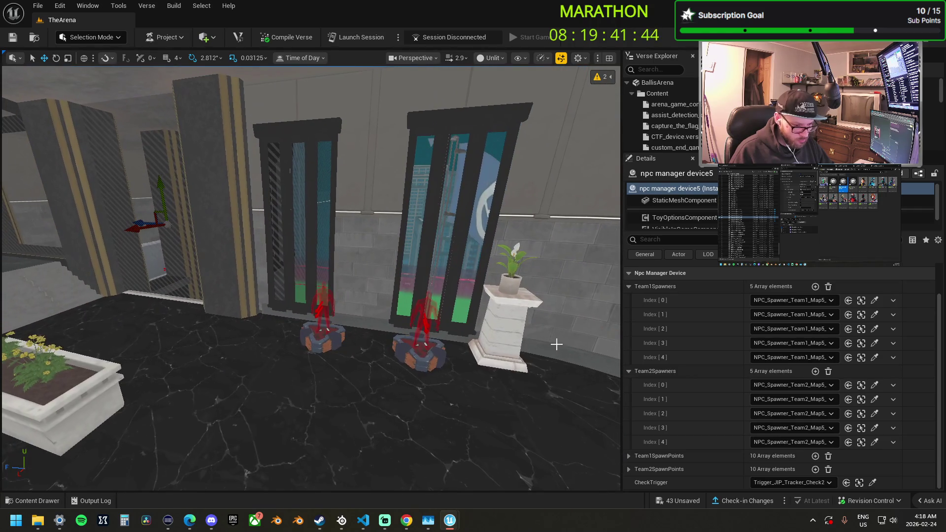
Expand device5's Team1SpawnPoints and assign Skyline spawn pads to indices 2 and 3
left_click(629, 288)
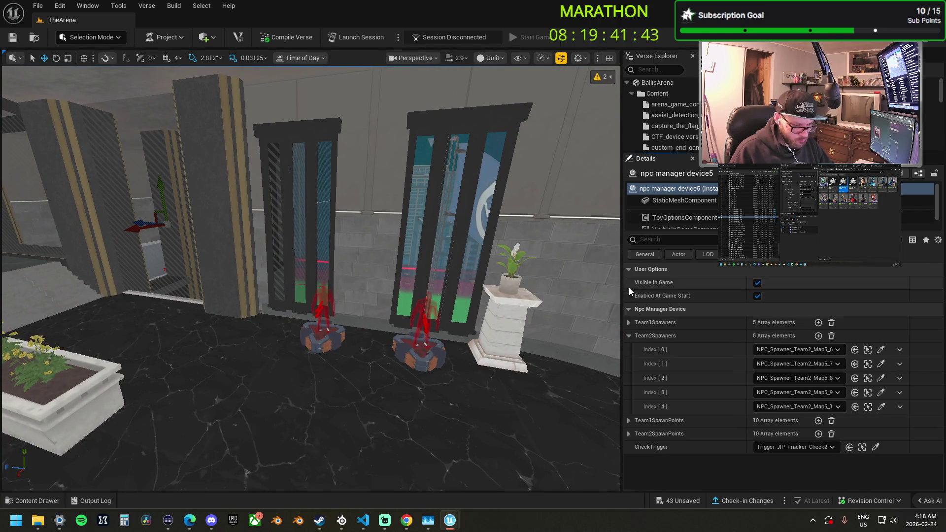
left_click(628, 335)
left_click(629, 349)
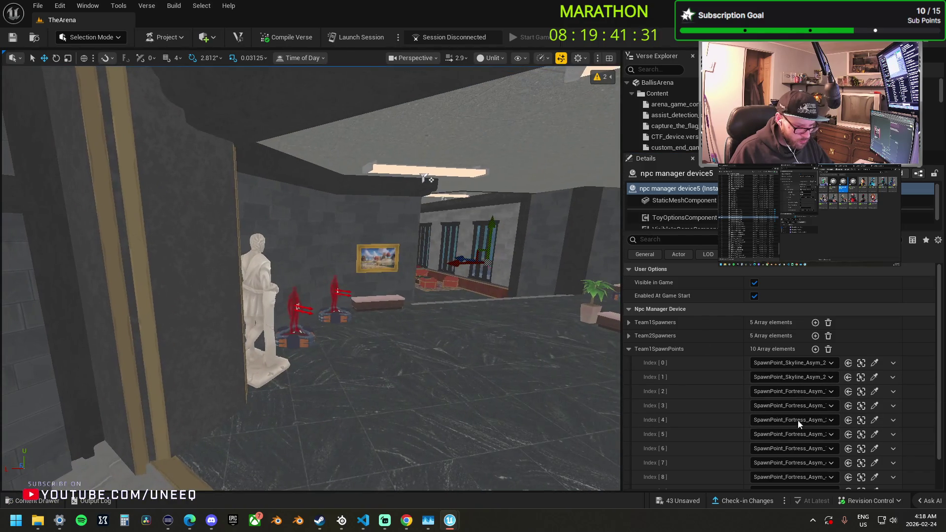
left_click(873, 391)
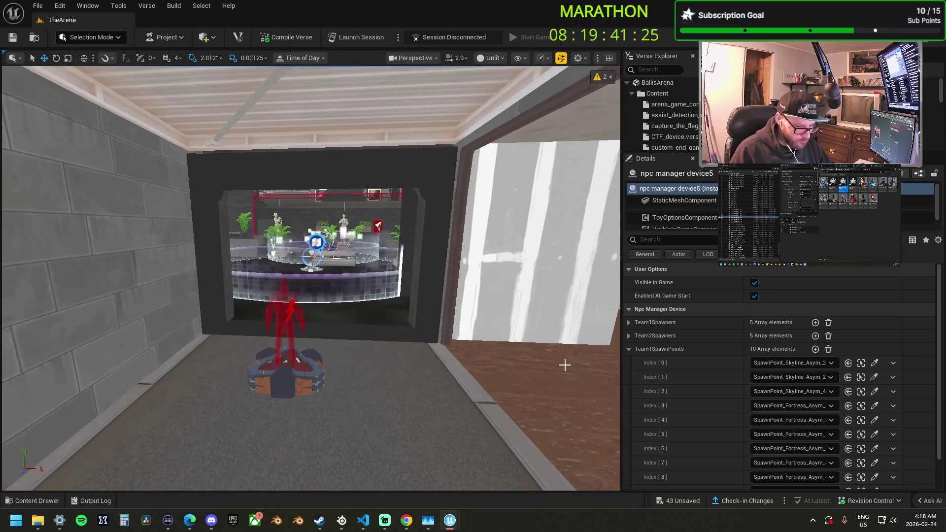
left_click(874, 406)
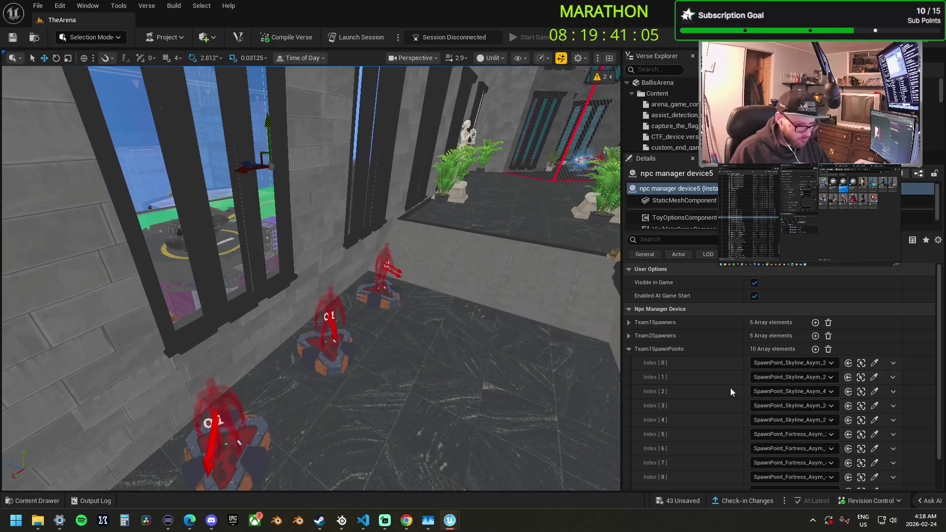
Assign SpawnPoint_Skyline_Asym pads to Team1SpawnPoints indices 5, 7 and 9
left_click(874, 434)
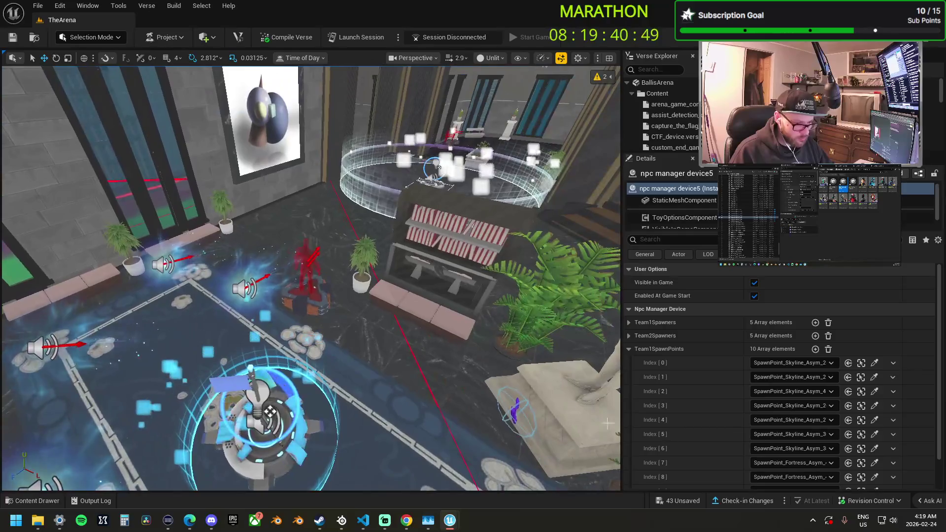
scroll(815, 451, "down", 1)
left_click(875, 447)
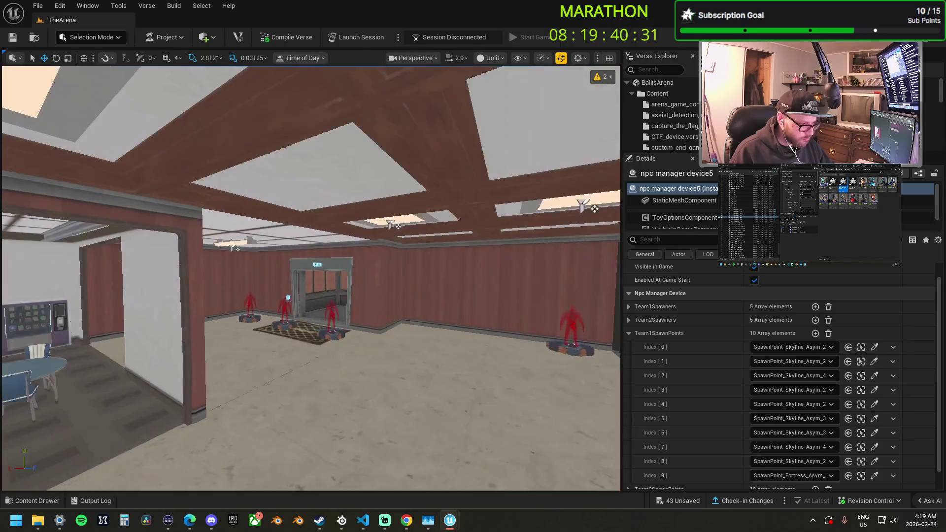
left_click(874, 475)
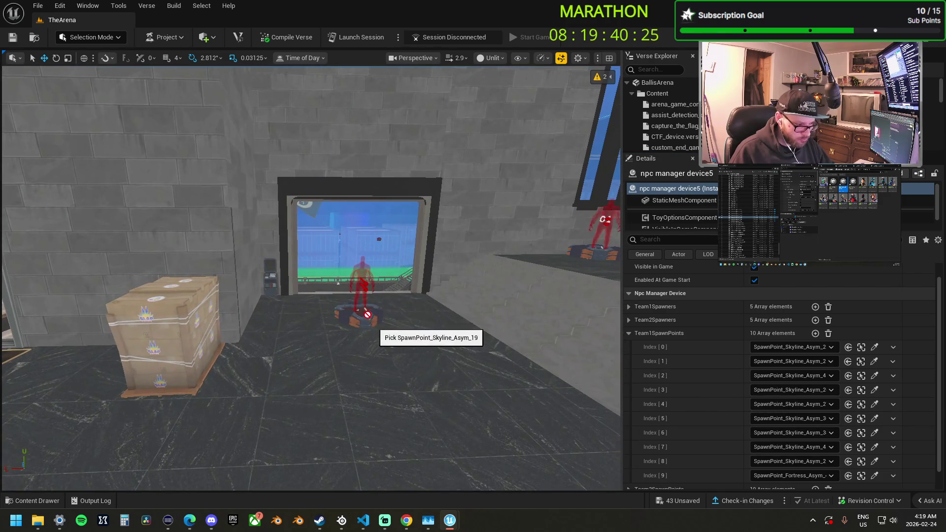
left_click(367, 311)
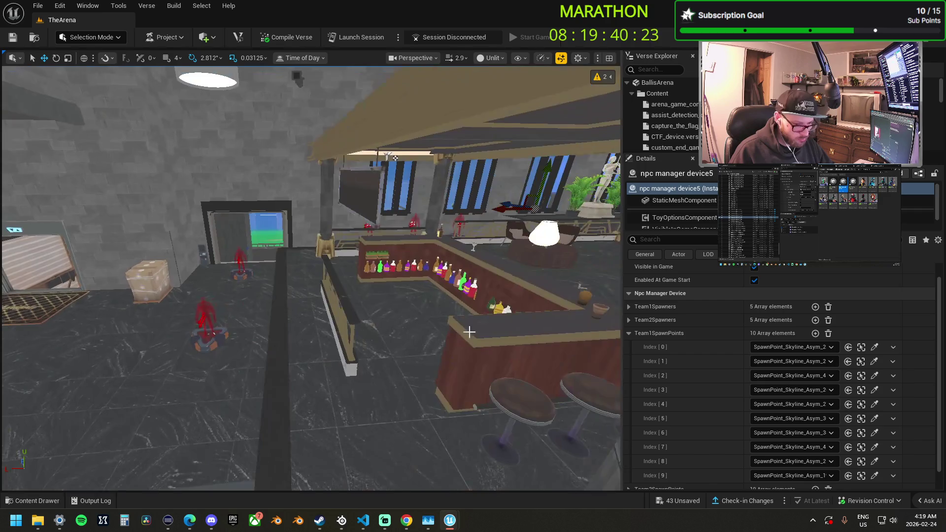
Check the Team2Spawners entries, then leave Team1SpawnPoints expanded for review
left_click(628, 334)
left_click(630, 348)
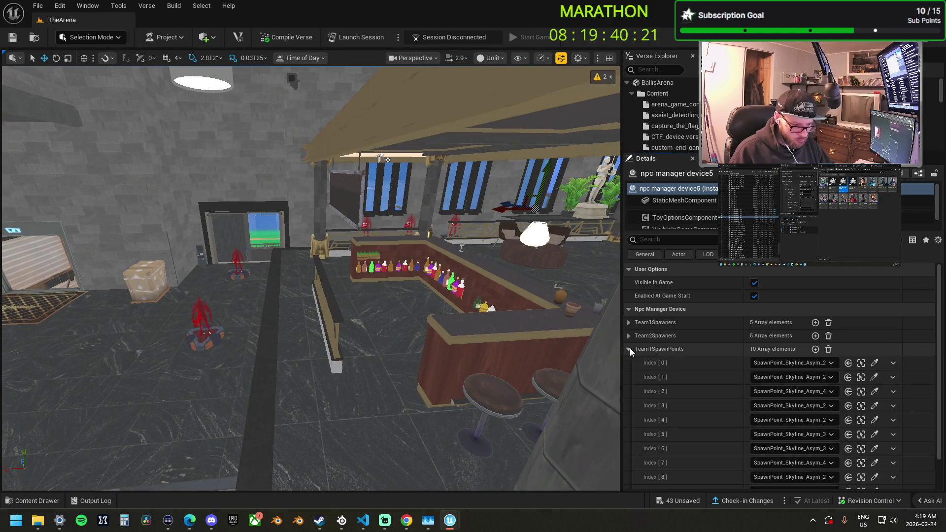
left_click(630, 348)
left_click(629, 336)
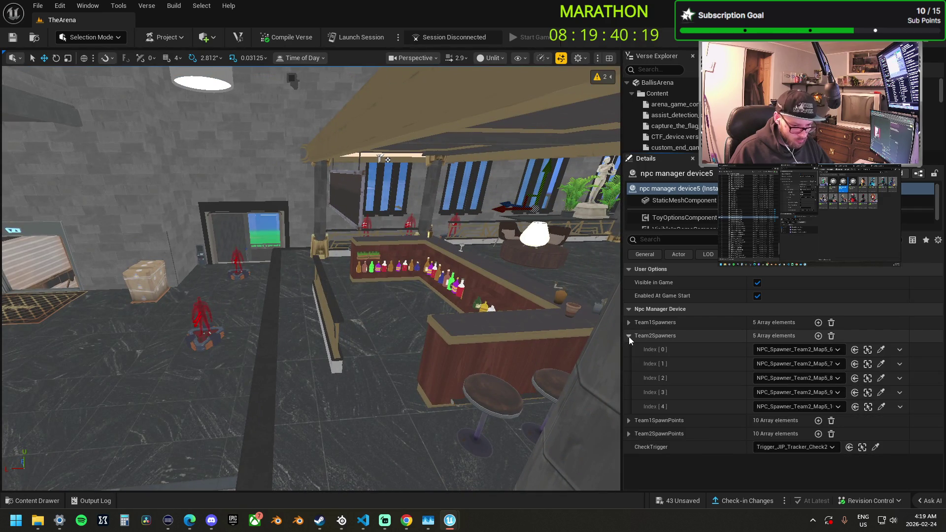
left_click(629, 336)
left_click(629, 349)
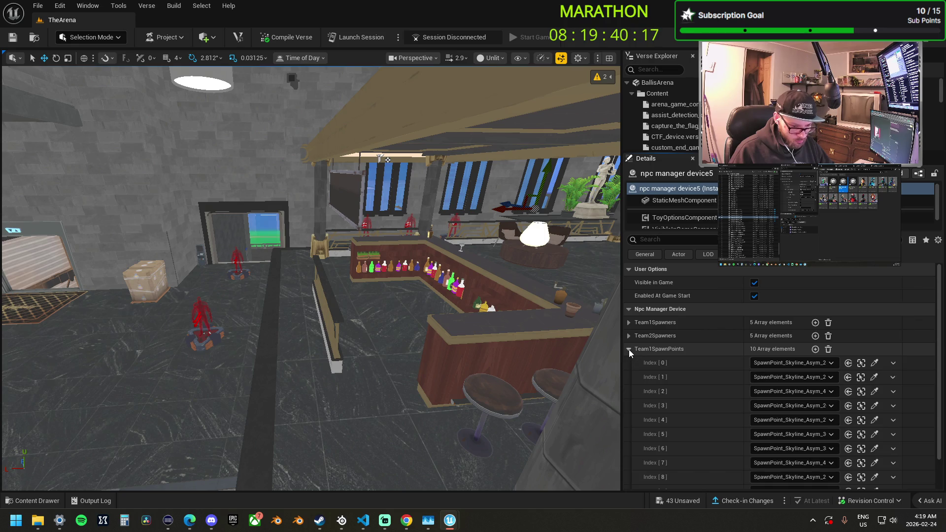
Expand device5's Team2SpawnPoints and set Index 0 to SpawnPoint_Skyline_Asym_6
left_click(629, 350)
left_click(629, 362)
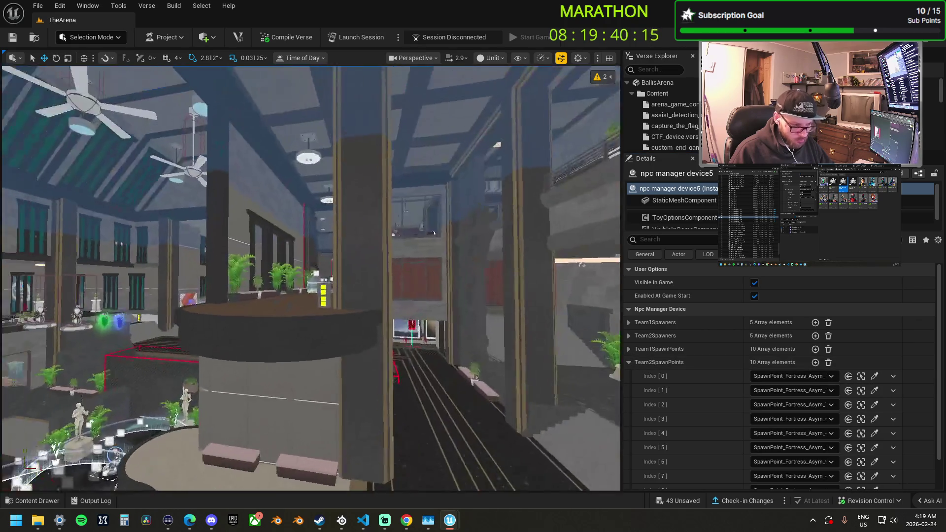
key("f")
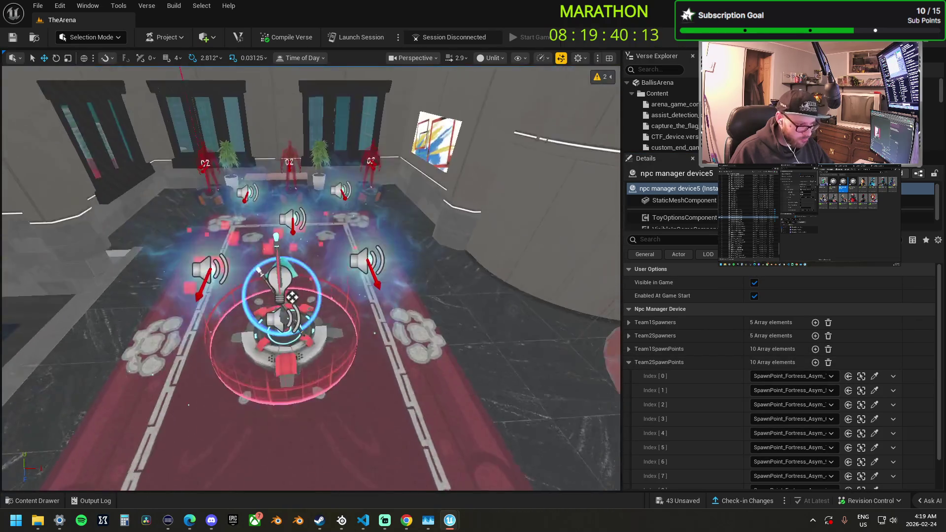
left_click(861, 390)
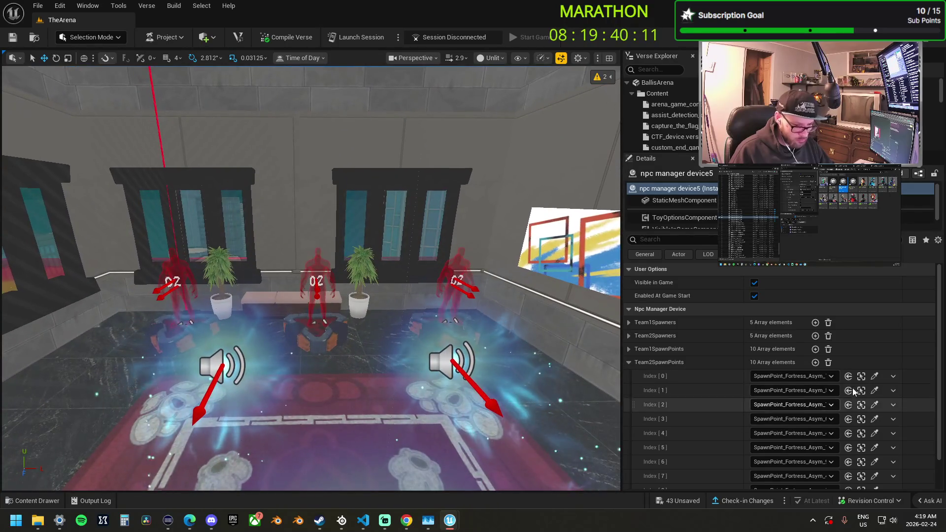
left_click(874, 377)
left_click(324, 325)
mouse_move(325, 325)
left_mouse_down()
mouse_move(614, 217)
mouse_move(624, 350)
left_mouse_up()
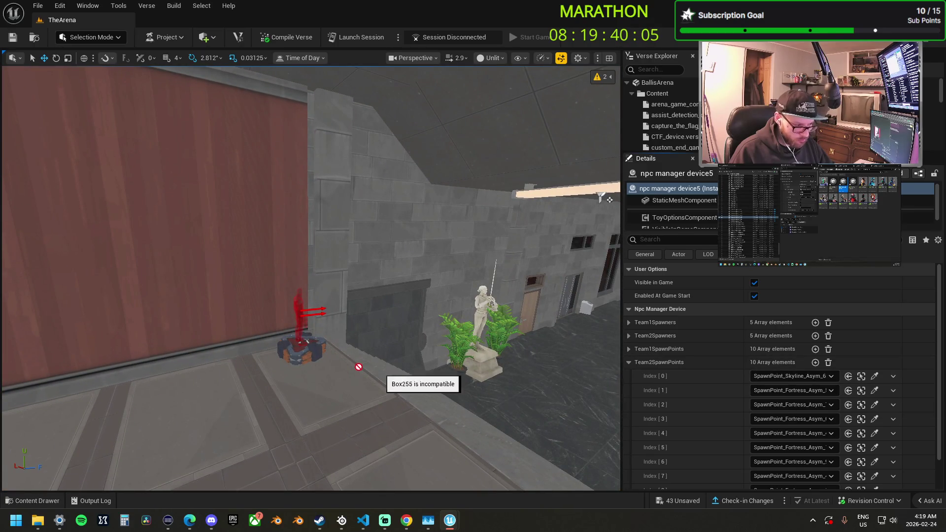
Assign Skyline spawn pads to Team2SpawnPoints Index 1 through 7
left_click(301, 344)
mouse_move(301, 344)
left_mouse_down()
mouse_move(254, 131)
mouse_move(229, 97)
left_mouse_up()
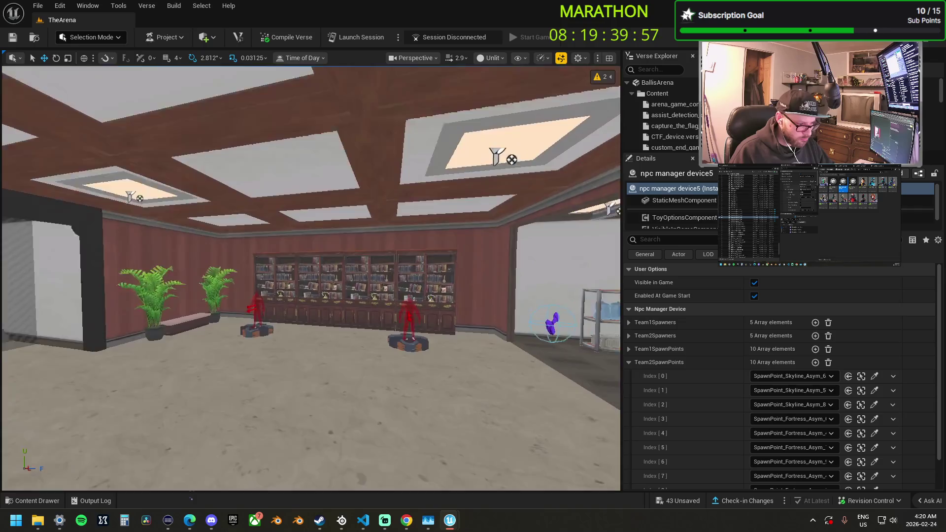
left_click(874, 420)
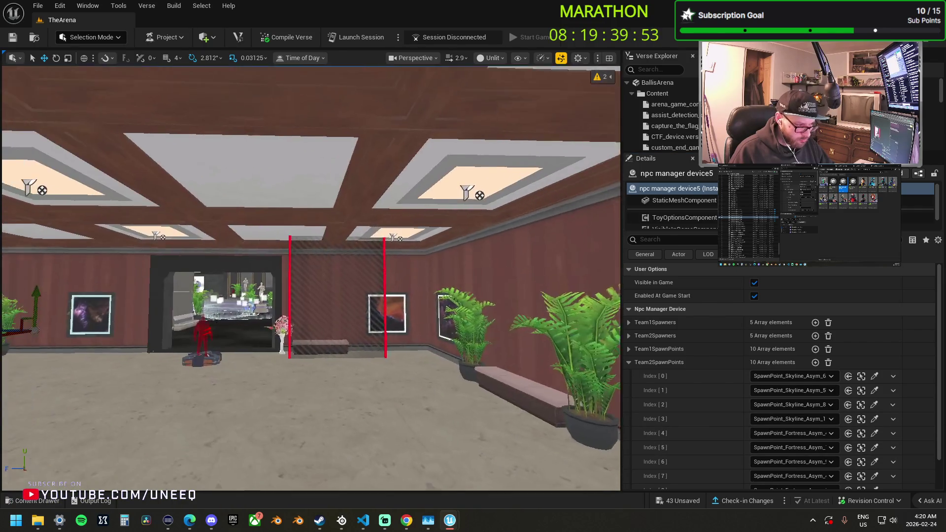
left_click(875, 448)
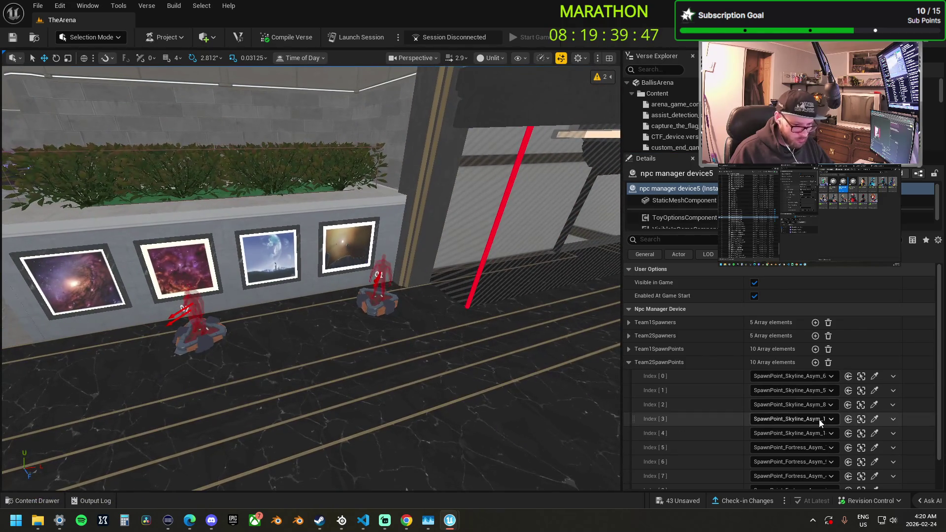
left_click(875, 447)
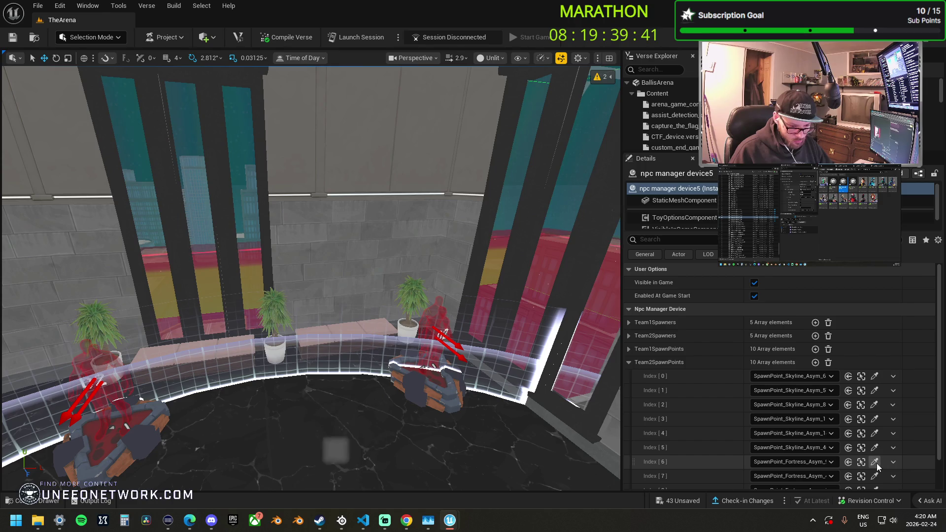
left_click(427, 373)
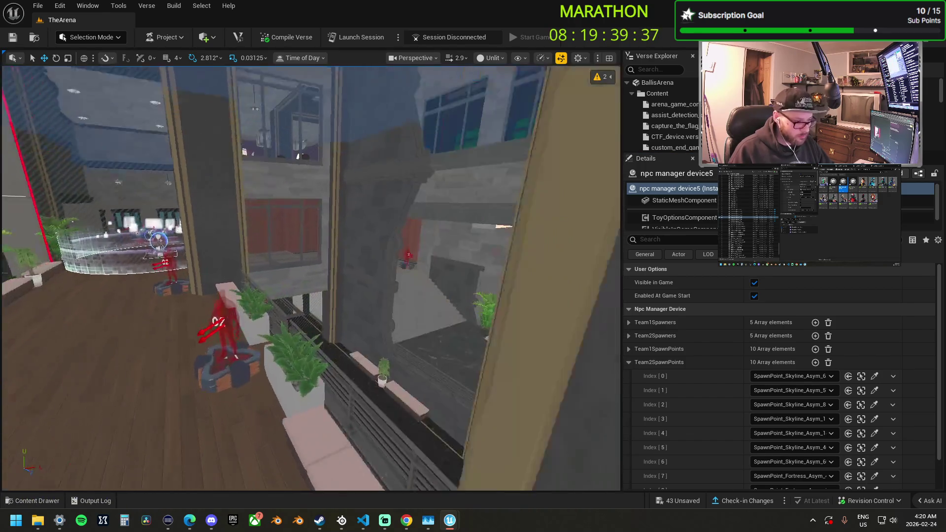
scroll(821, 469, "down", 2)
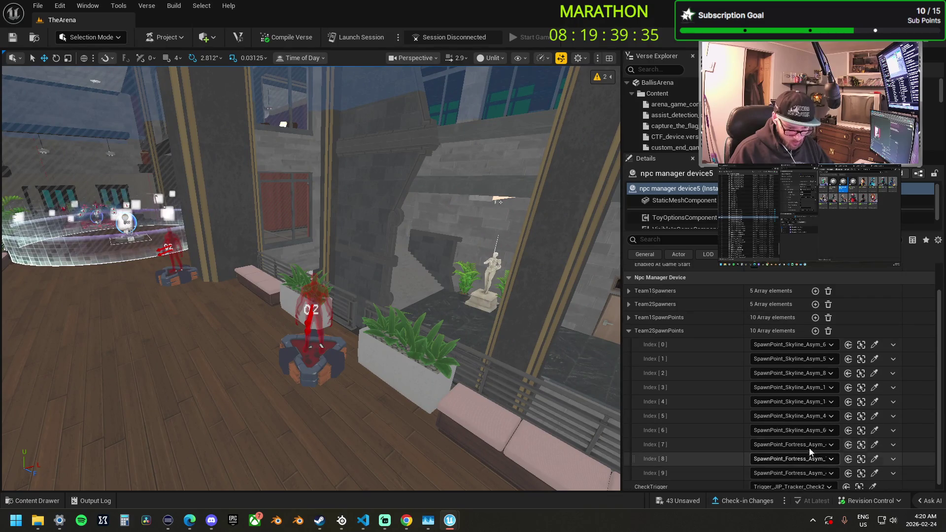
left_click(875, 445)
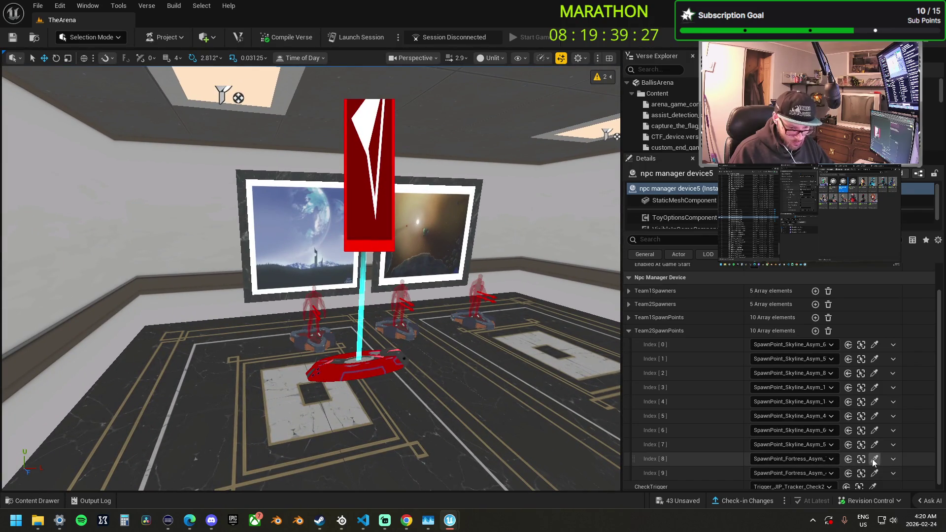
Pick Skyline pads for Index 8 and 9, collapse the array, and select npc manager device6
left_click(873, 459)
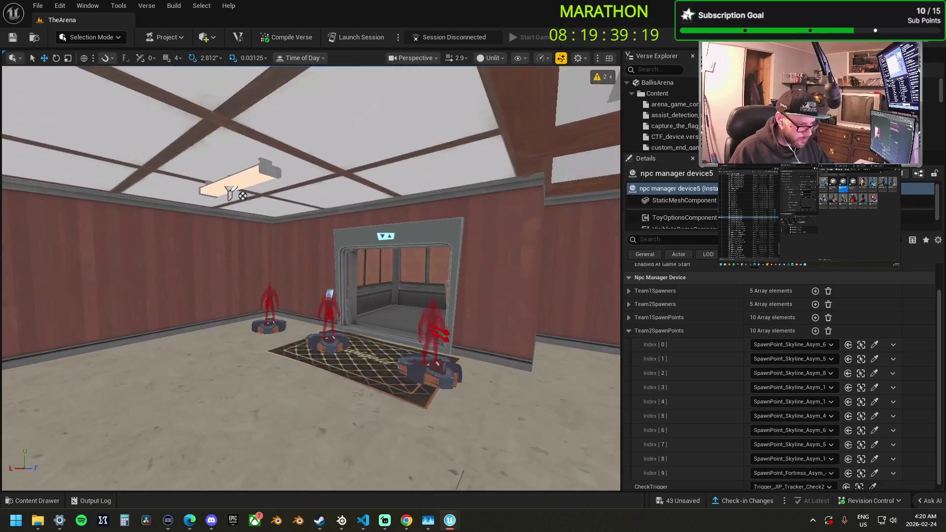
scroll(826, 458, "down", 1)
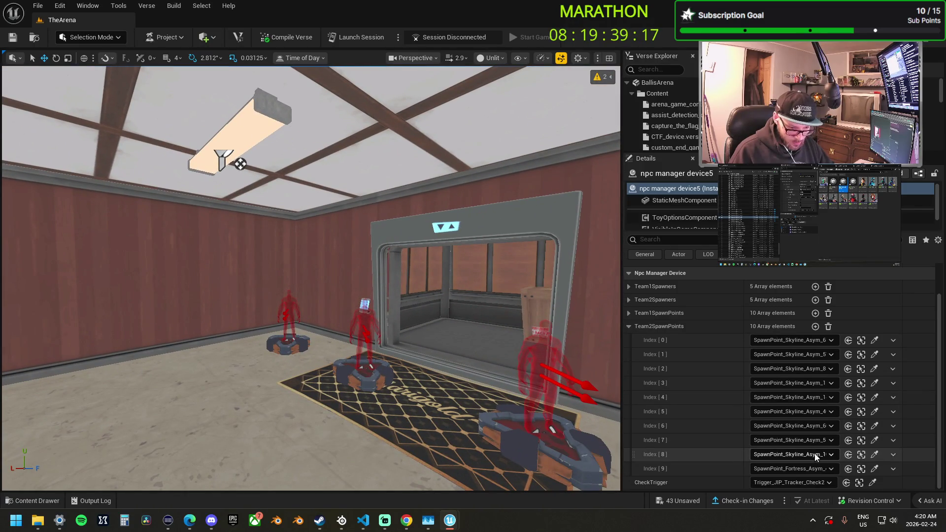
left_click(874, 470)
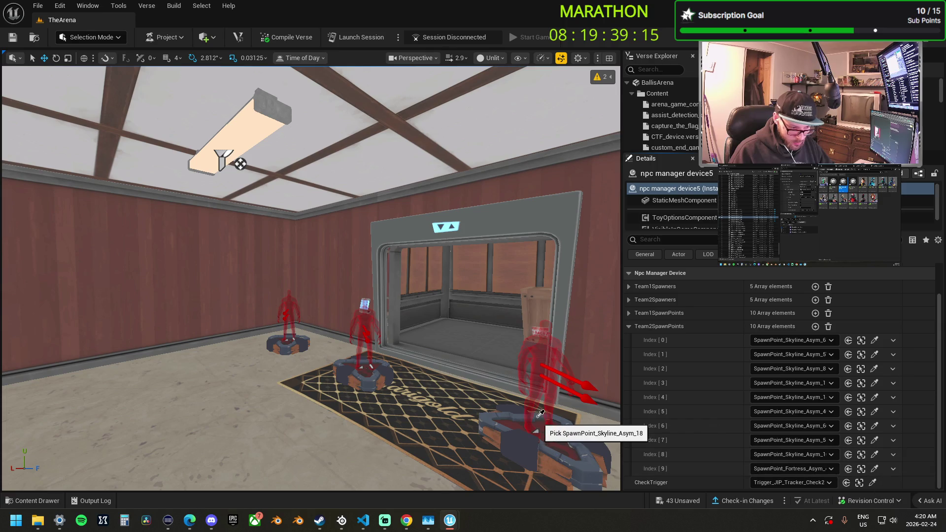
left_click(531, 429)
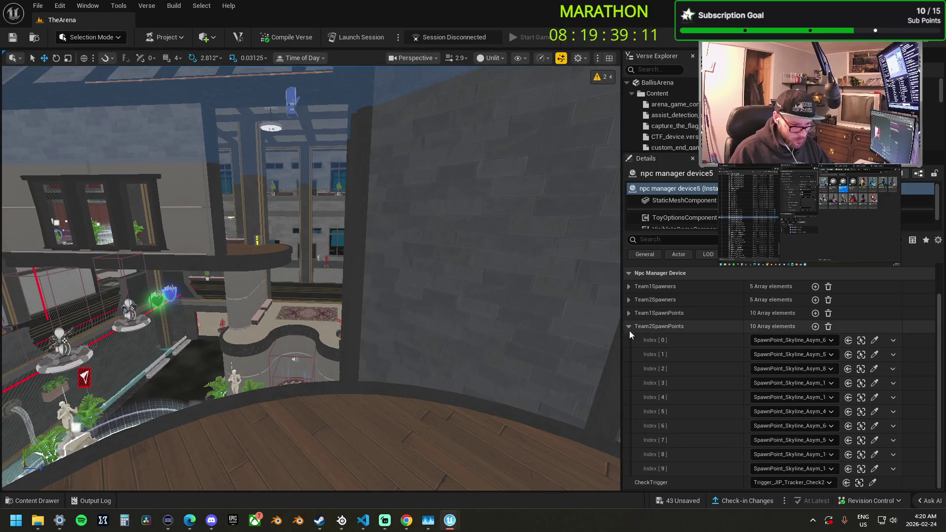
left_click(629, 328)
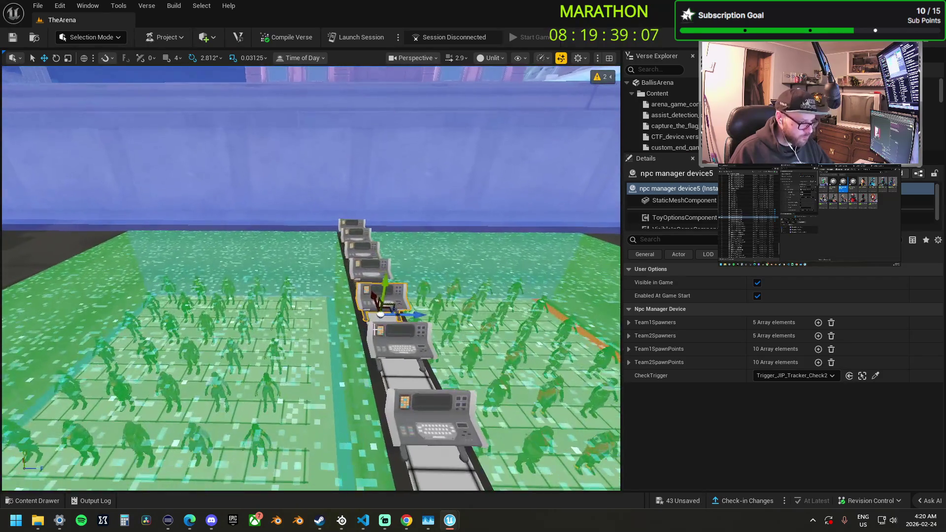
left_click(375, 330)
key("f")
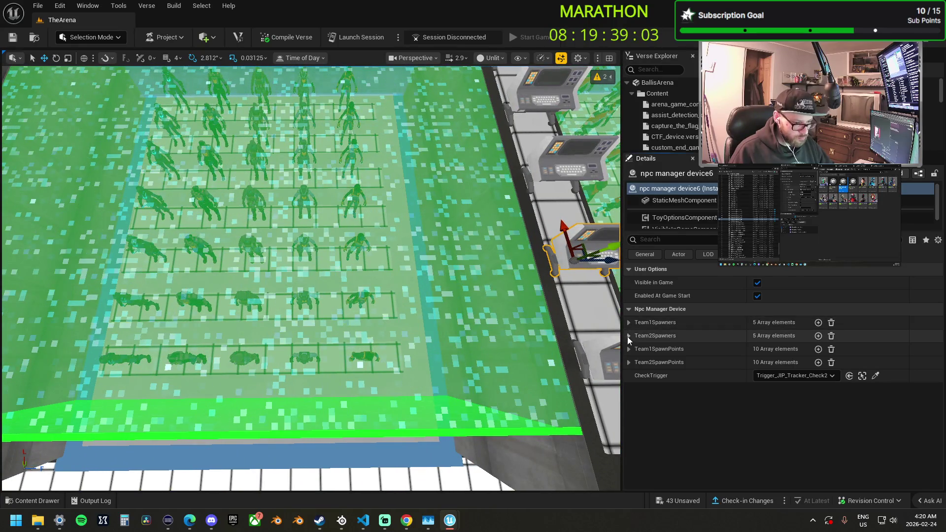
Expand both spawner arrays and point Team1Spawners Index 0–4 at Map6 NPC spawners
left_click(629, 336)
left_click(628, 322)
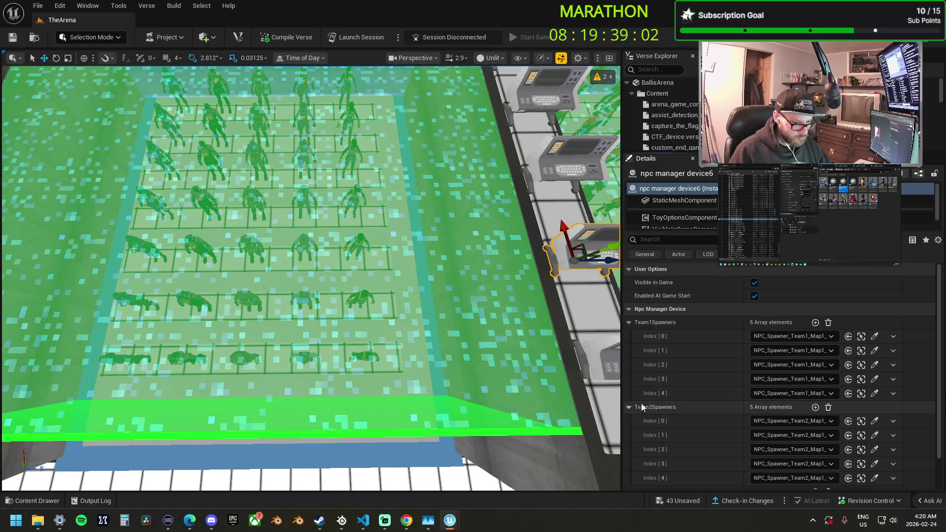
left_click(874, 337)
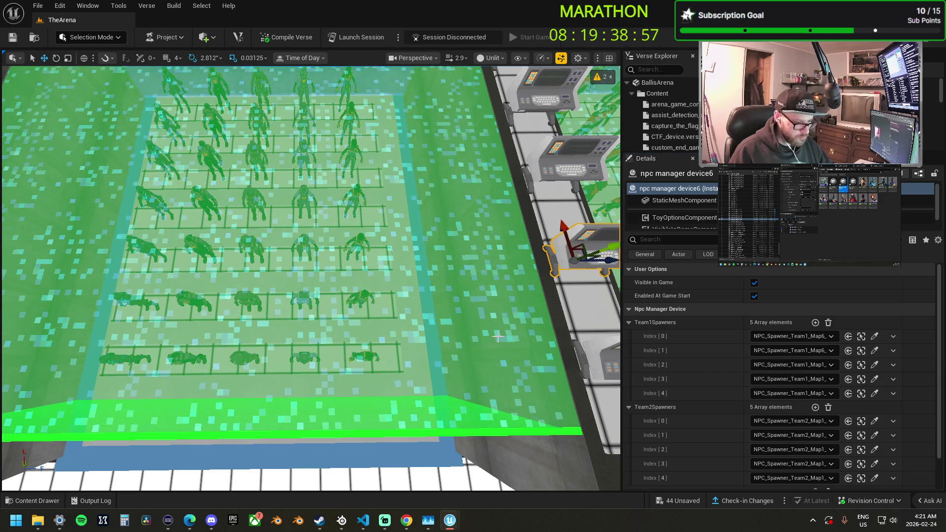
left_click(875, 366)
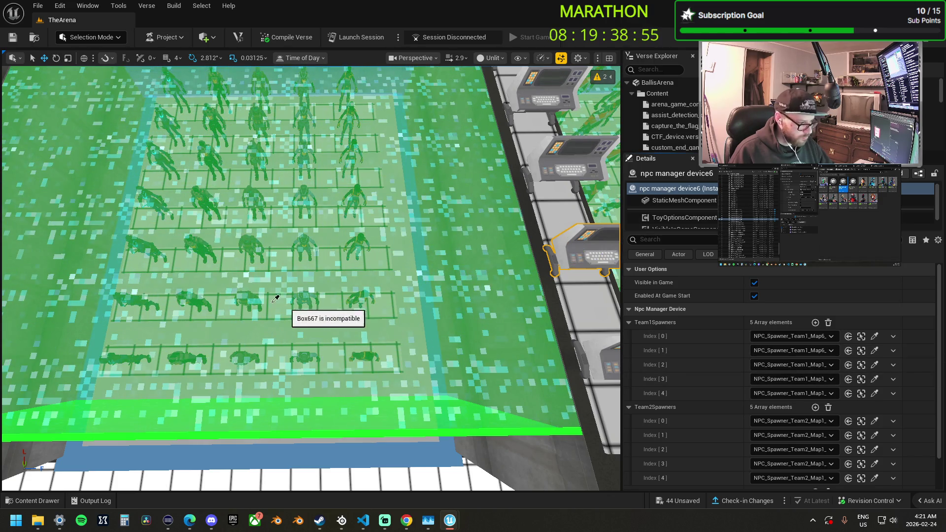
left_click(255, 296)
left_click(875, 380)
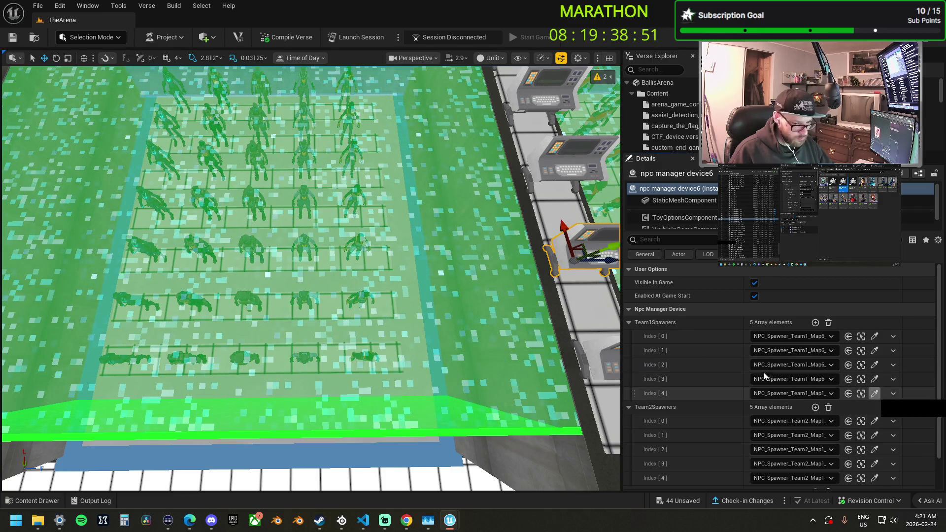
left_click(862, 393)
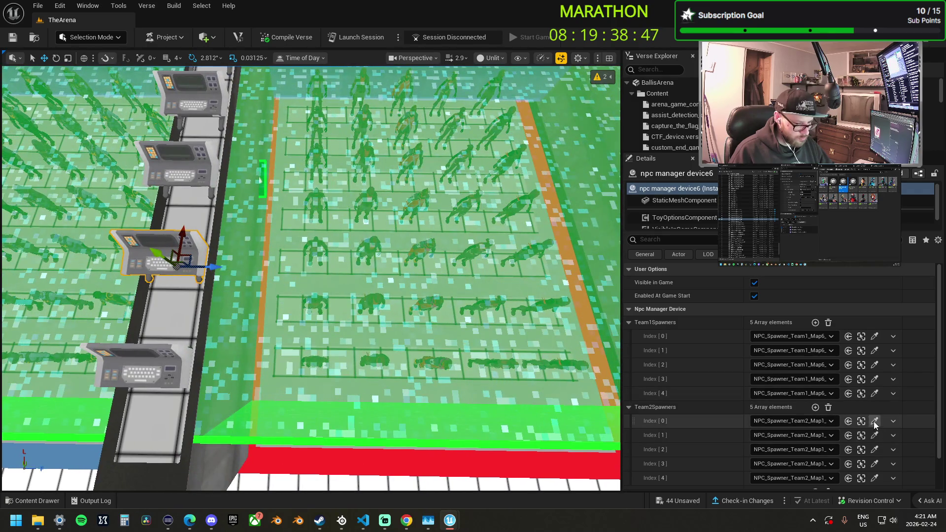
Point Team2Spawners Index 0–4 at Map6 NPC spawners, then collapse both arrays
left_click(875, 422)
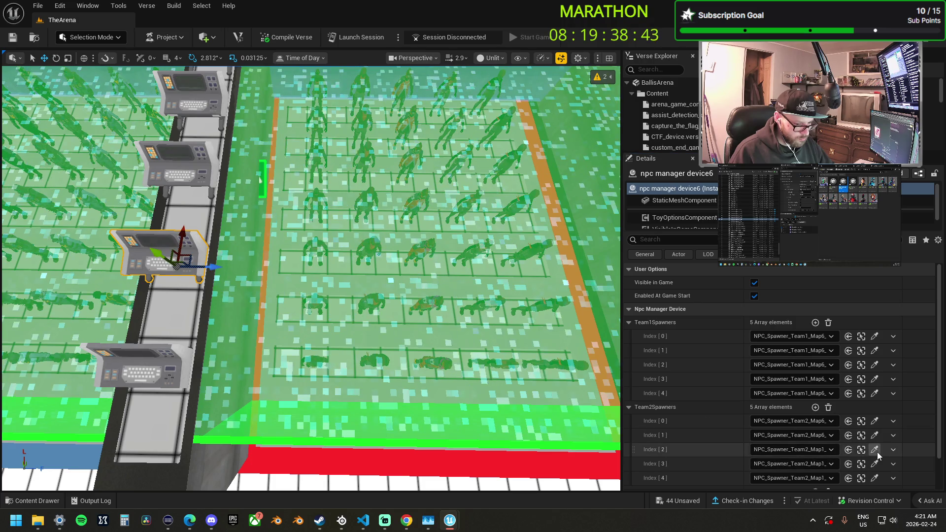
left_click(876, 450)
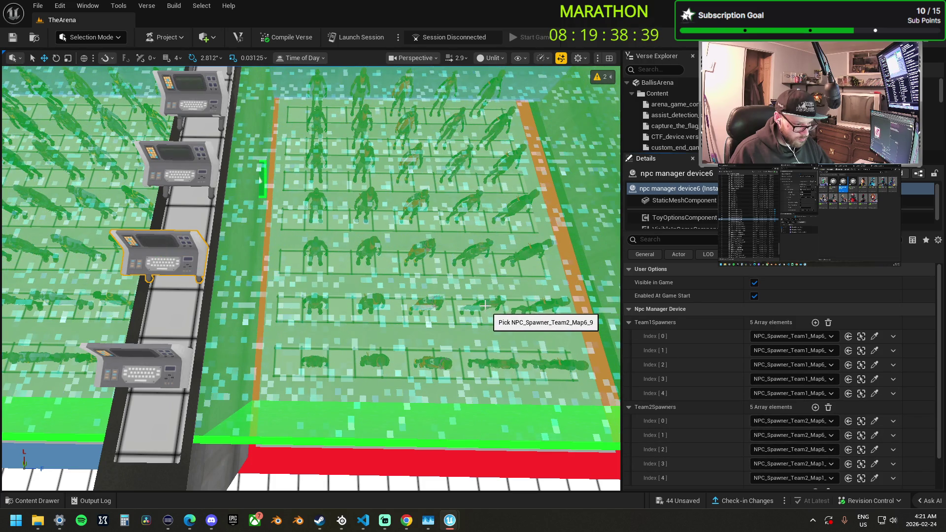
left_click(490, 301)
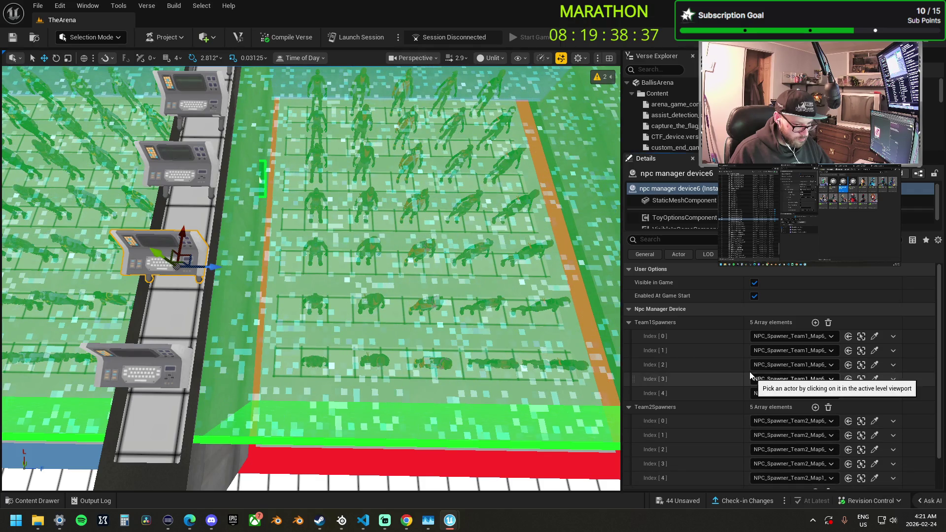
left_click(553, 301)
mouse_move(471, 354)
left_mouse_down()
mouse_move(458, 281)
mouse_move(476, 358)
mouse_move(461, 310)
mouse_move(456, 323)
left_mouse_up()
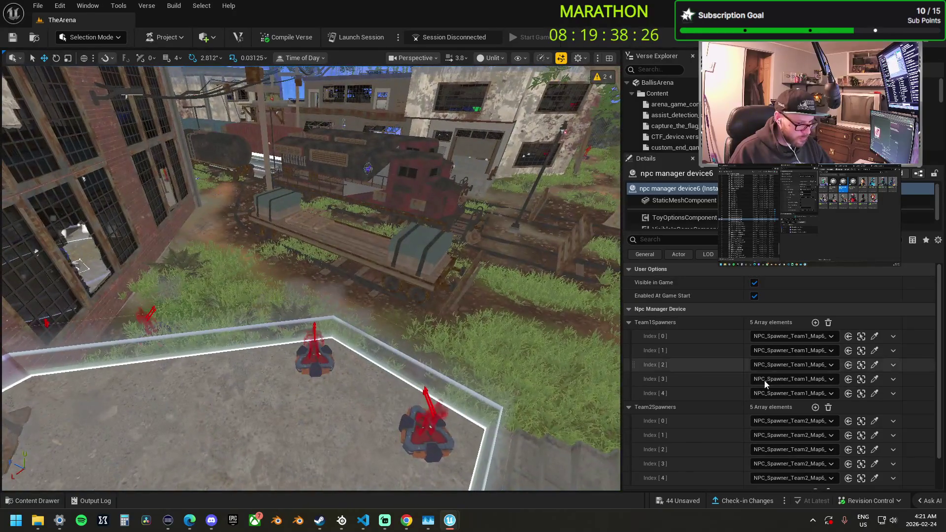
left_click(629, 322)
left_click(629, 336)
left_click_drag(443, 327, 434, 313)
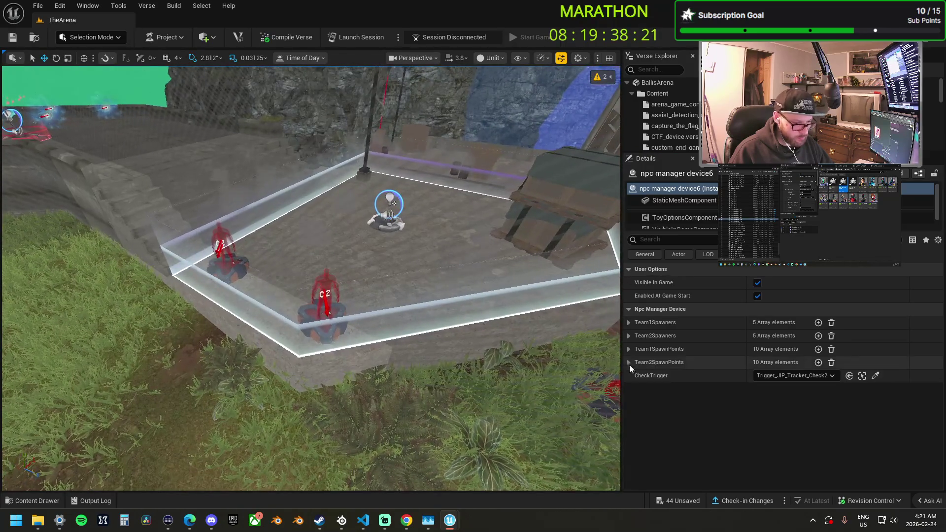
Expand Team2SpawnPoints and assign Outpost spawn pads to entries 0 through 5
left_click(629, 362)
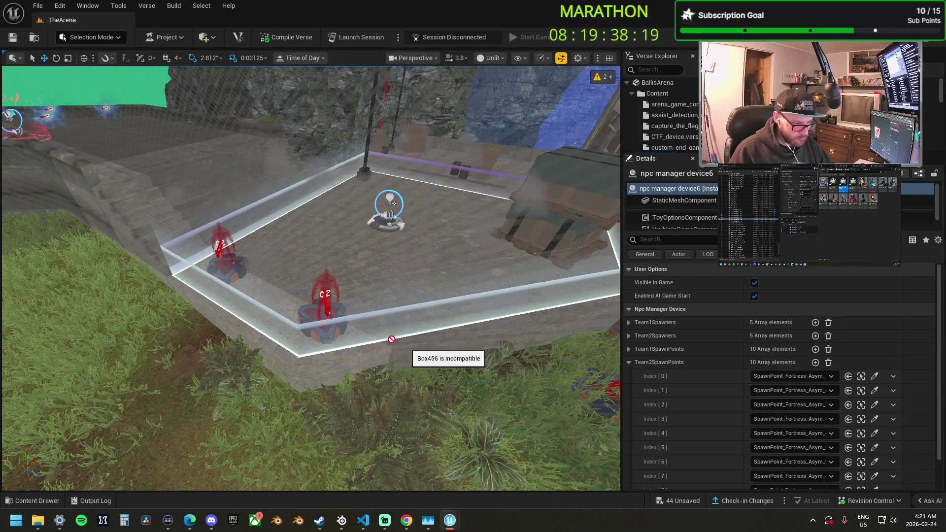
left_click_drag(348, 329, 338, 318)
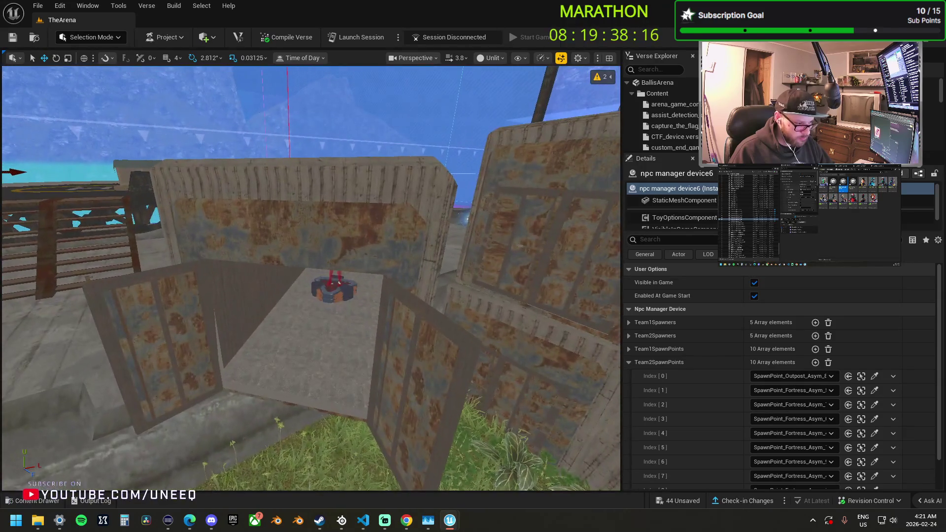
left_click(862, 390)
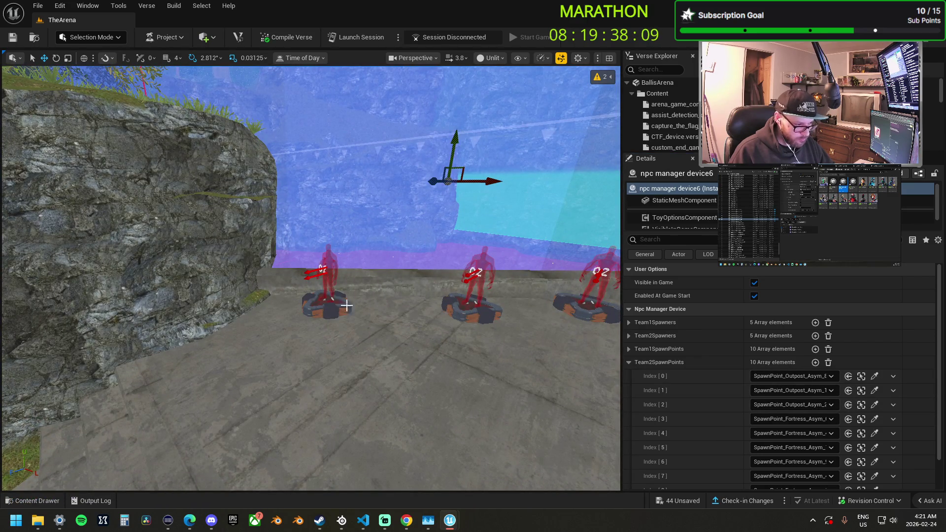
key("w")
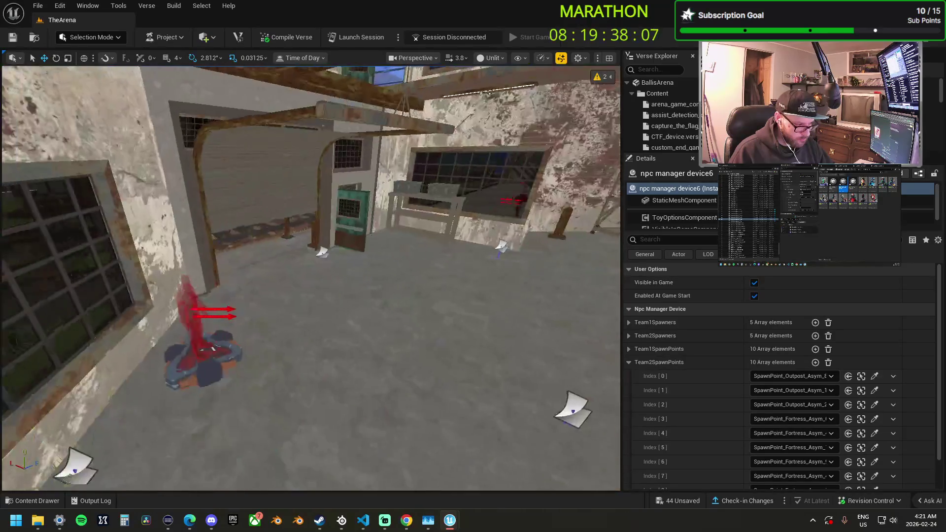
left_click(875, 419)
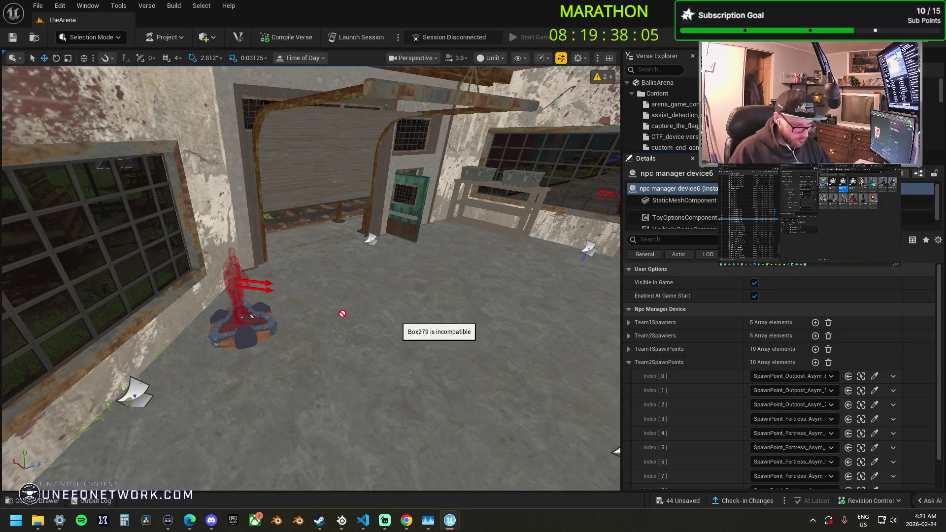
key("w")
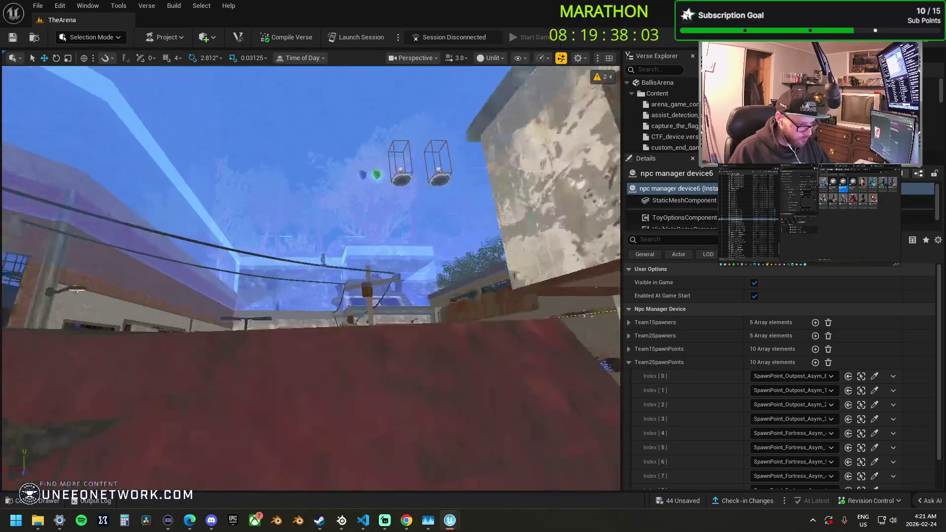
key("w")
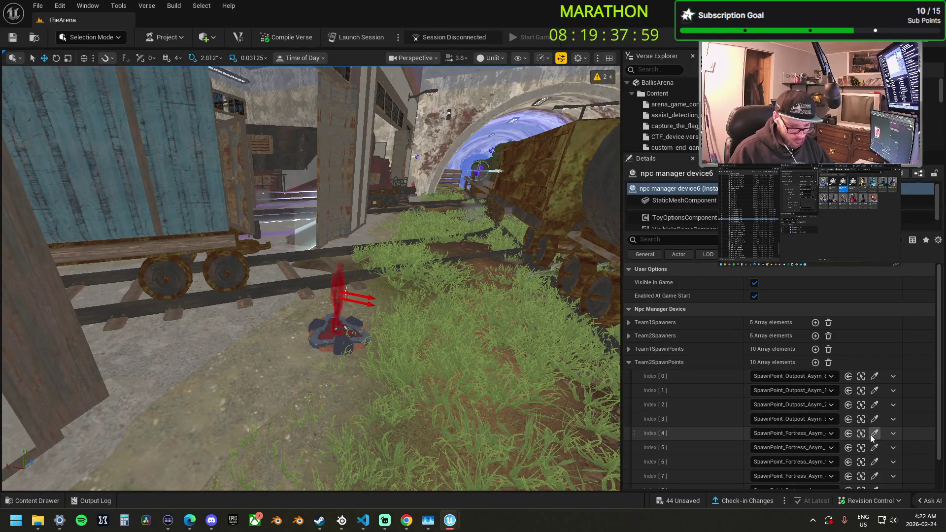
left_click(874, 433)
key("f")
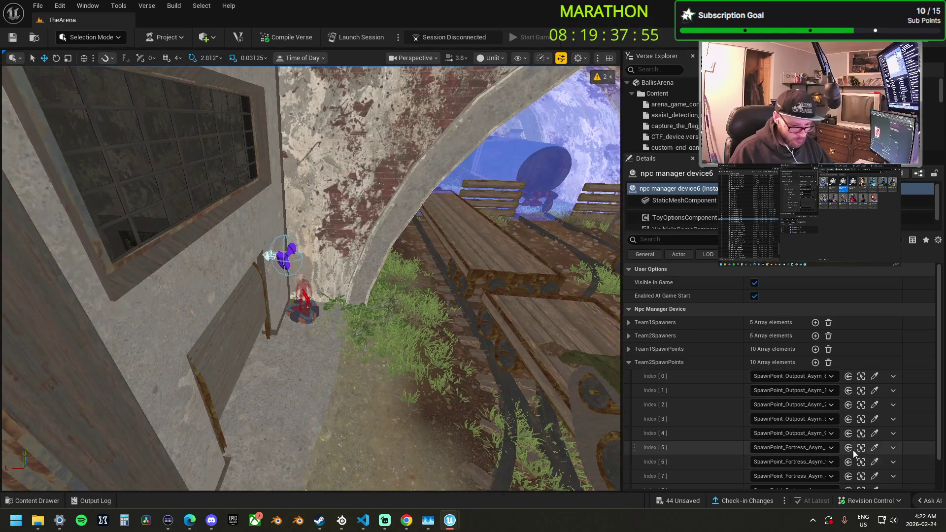
left_click(313, 311)
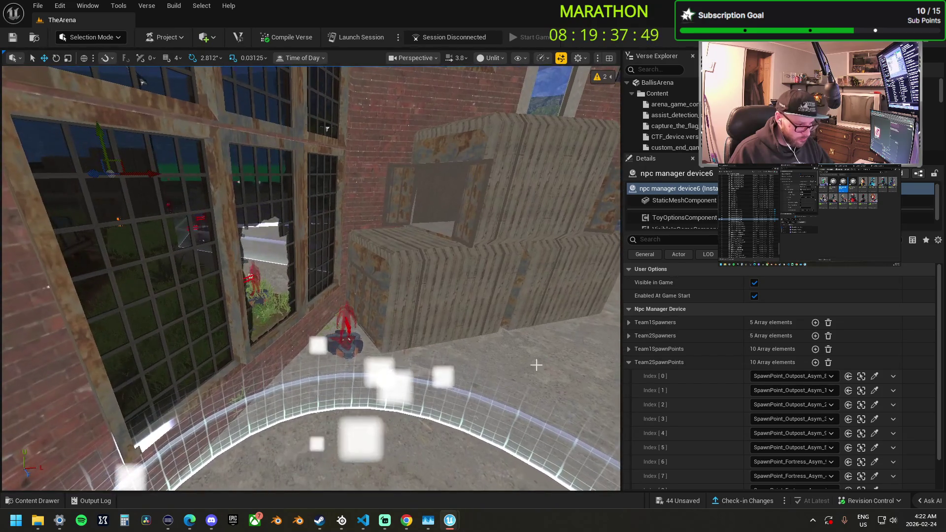
Set entry 6 to SpawnPoint_Outpost_Asym_4 and pick Outpost pads for entries 7–9
left_click(876, 462)
left_click(347, 339)
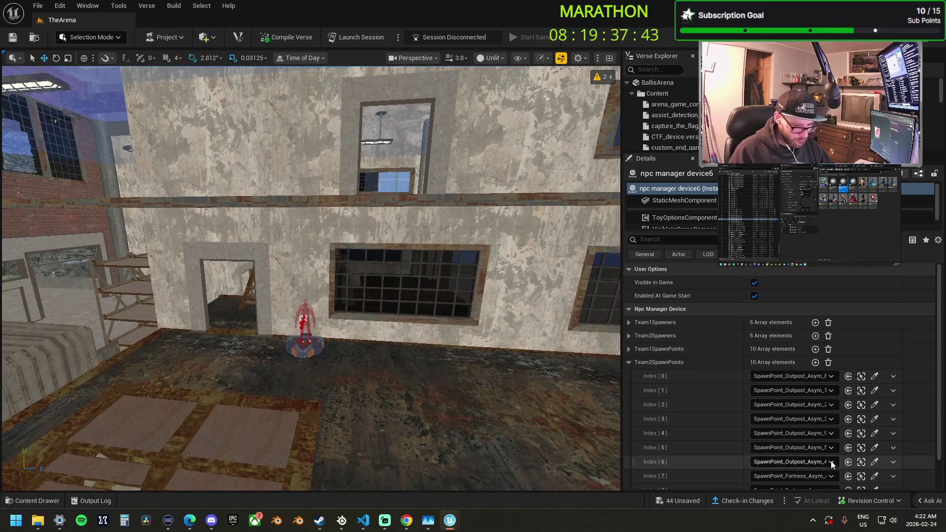
scroll(807, 449, "down", 2)
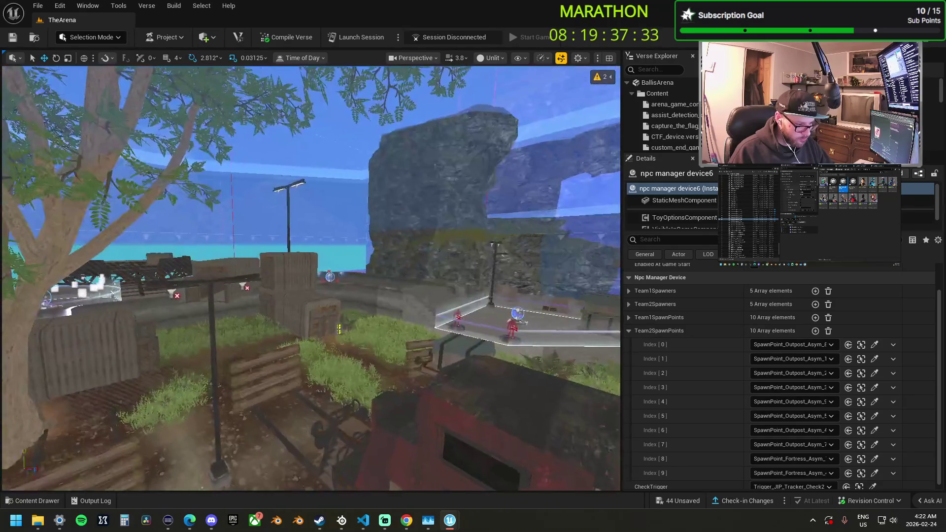
key("w")
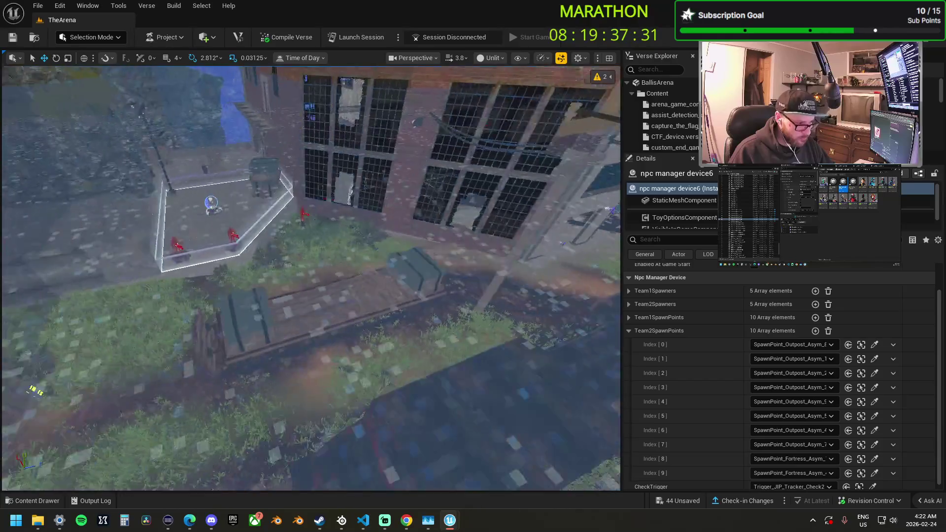
key("w")
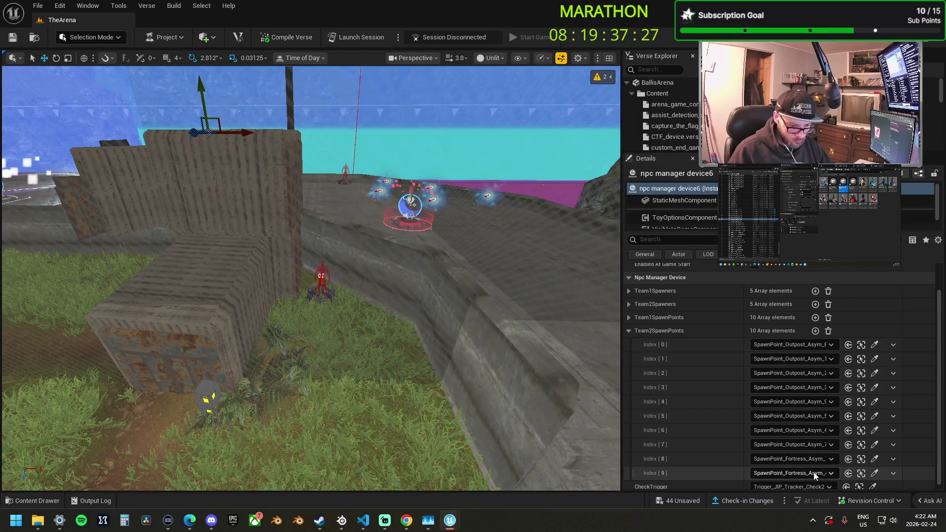
left_click(875, 459)
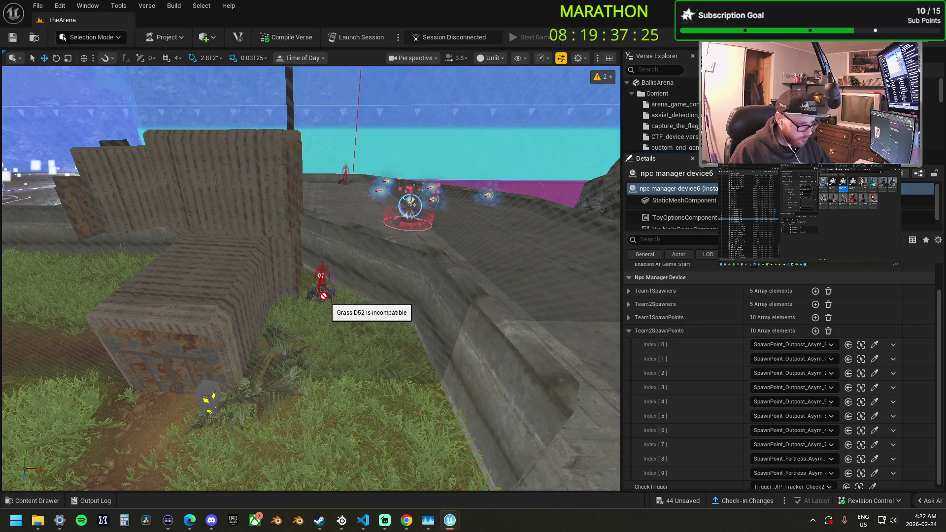
key("w")
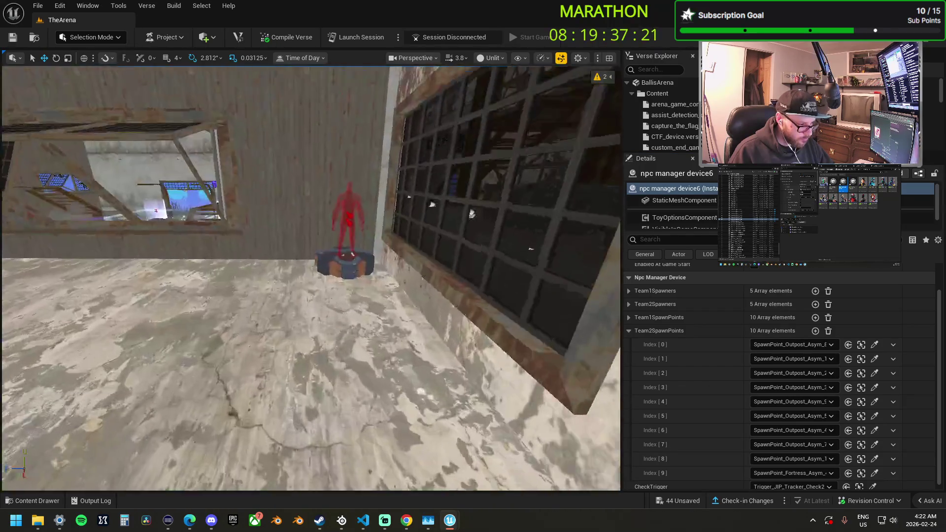
left_click(875, 473)
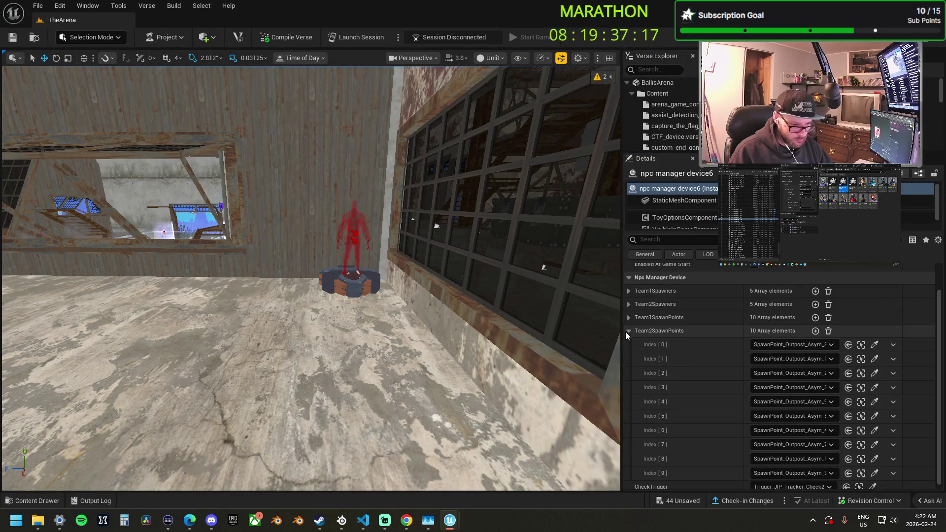
Swap to Team1SpawnPoints and assign Outpost spawn pads to Index 0, 1 and 3
left_click(629, 331)
left_click(629, 349)
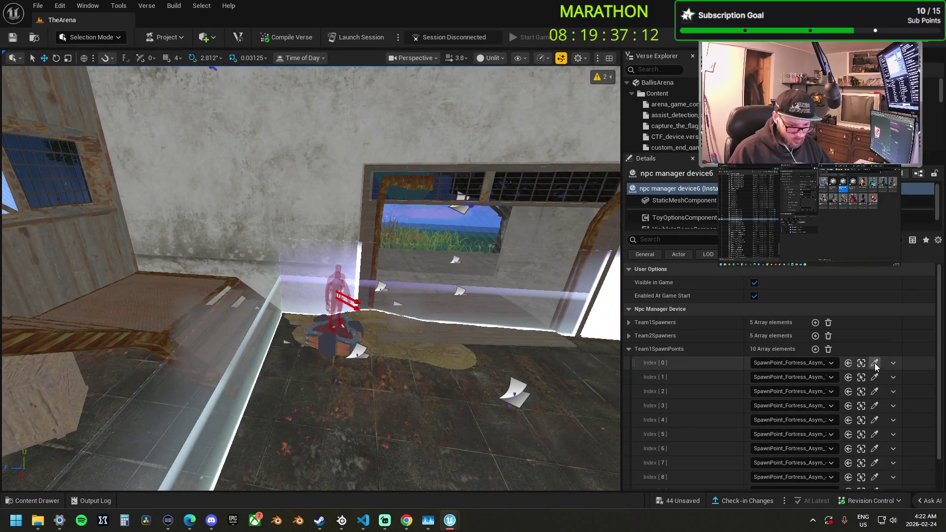
left_click(876, 365)
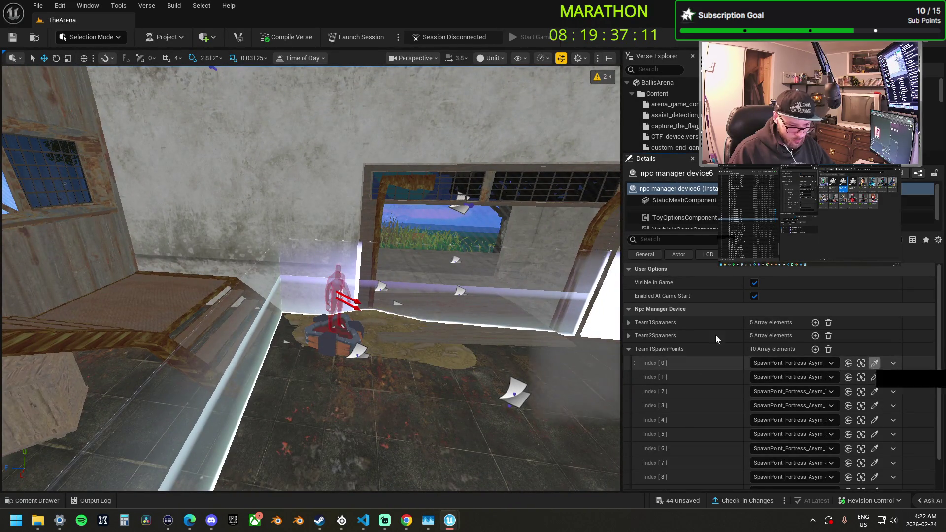
left_click(340, 325)
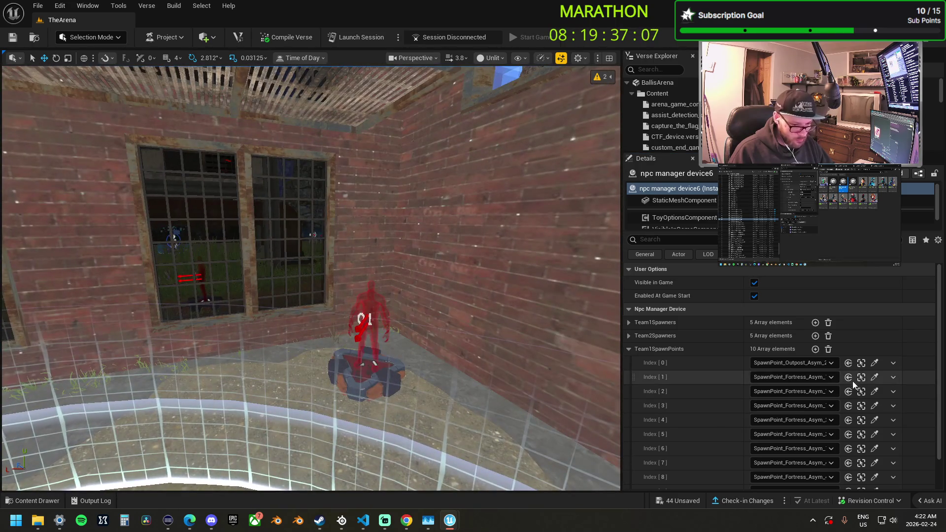
left_click(875, 378)
left_click(382, 371)
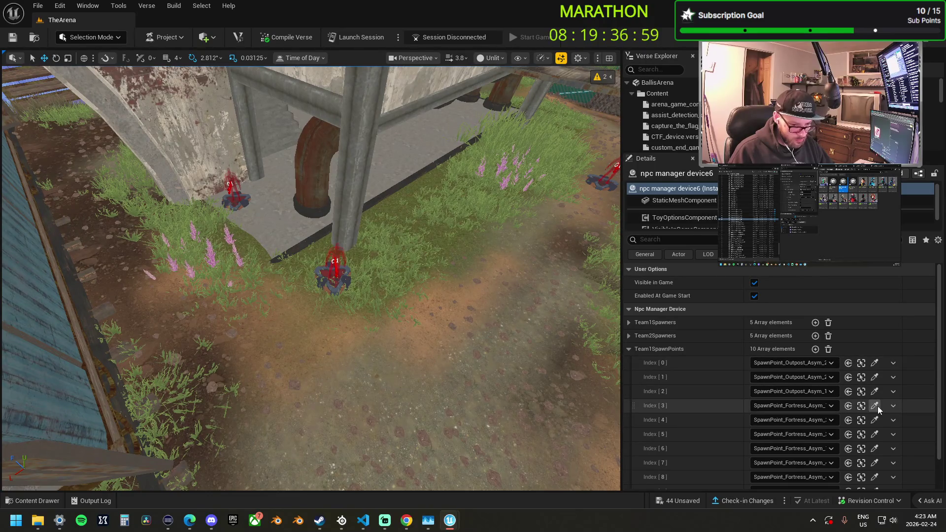
left_click(876, 406)
left_click(340, 284)
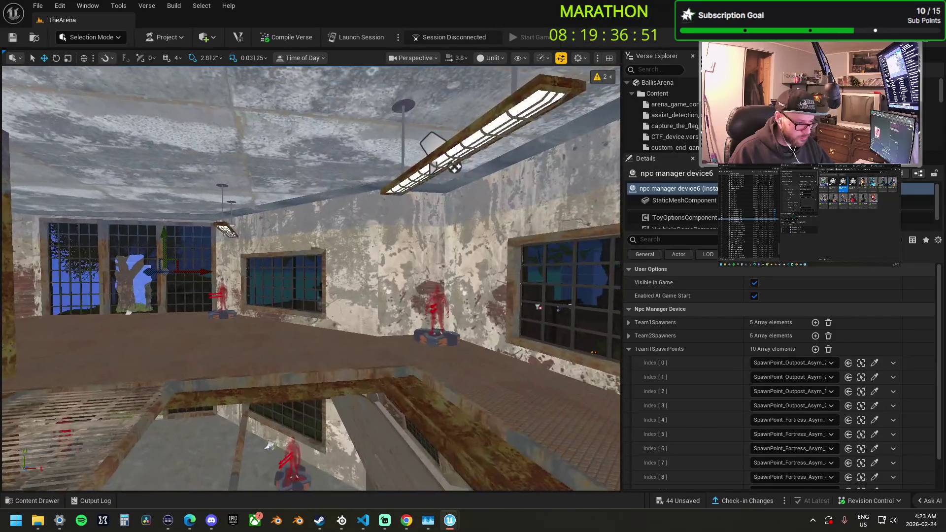
Pick Outpost spawn pads for Team1SpawnPoints Index 4–9, including the rooftop pad for Index 8
left_click(875, 420)
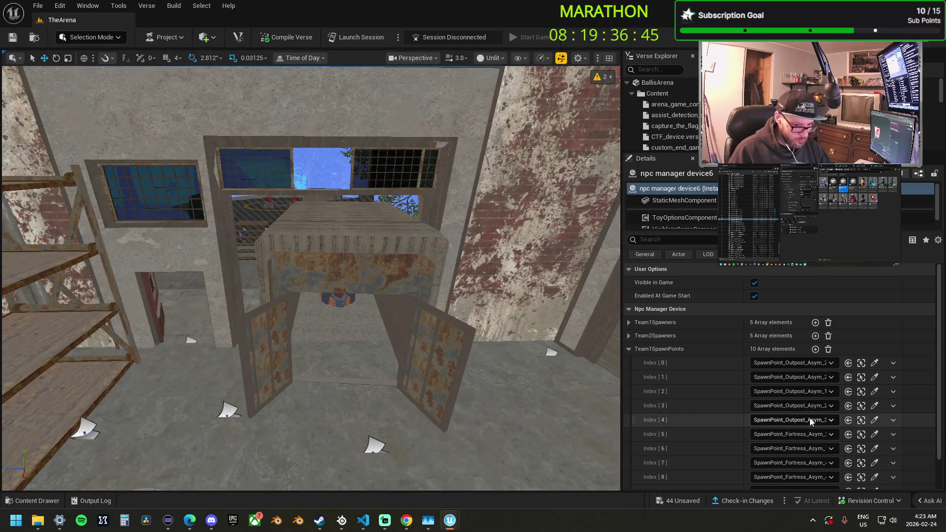
left_click(874, 435)
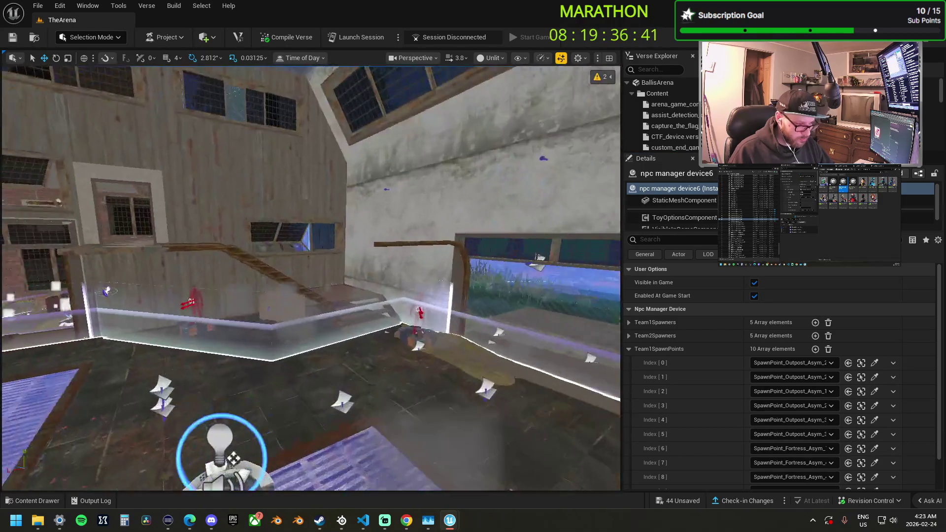
left_click_drag(233, 458, 232, 444)
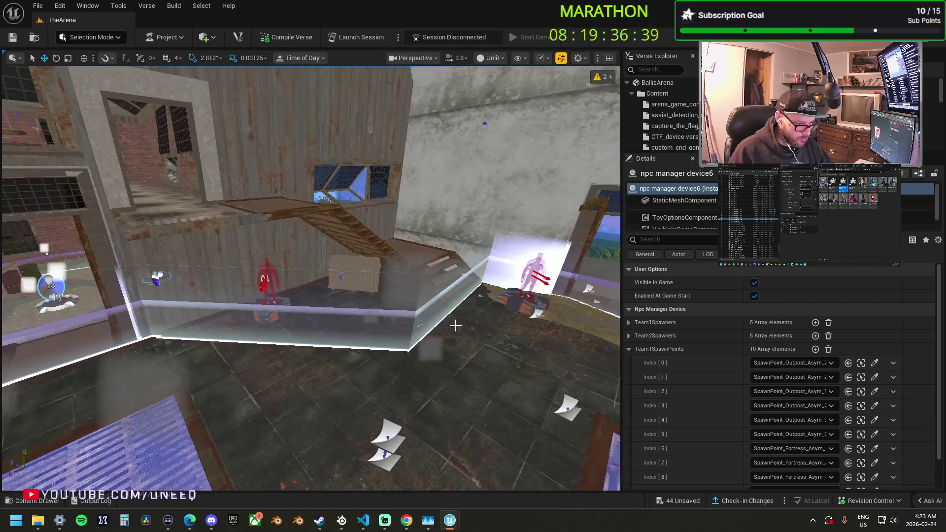
left_click(875, 450)
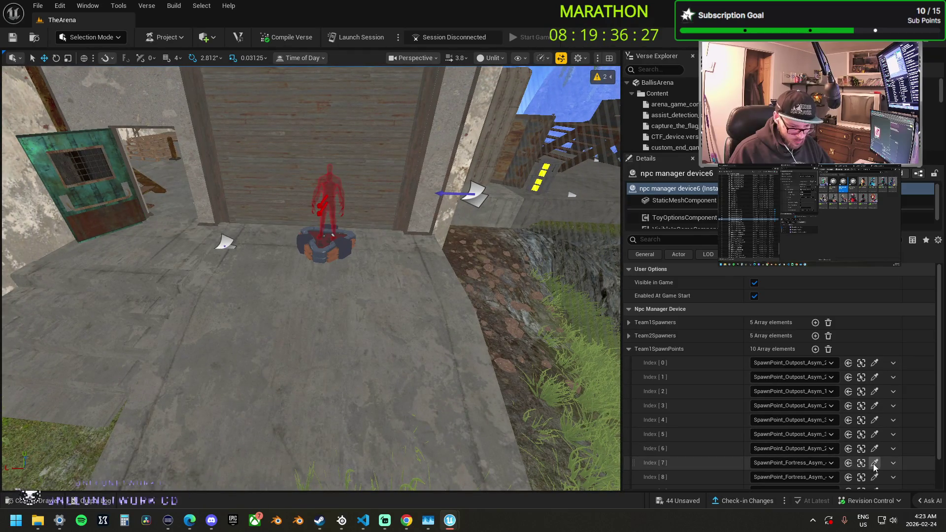
left_click(874, 462)
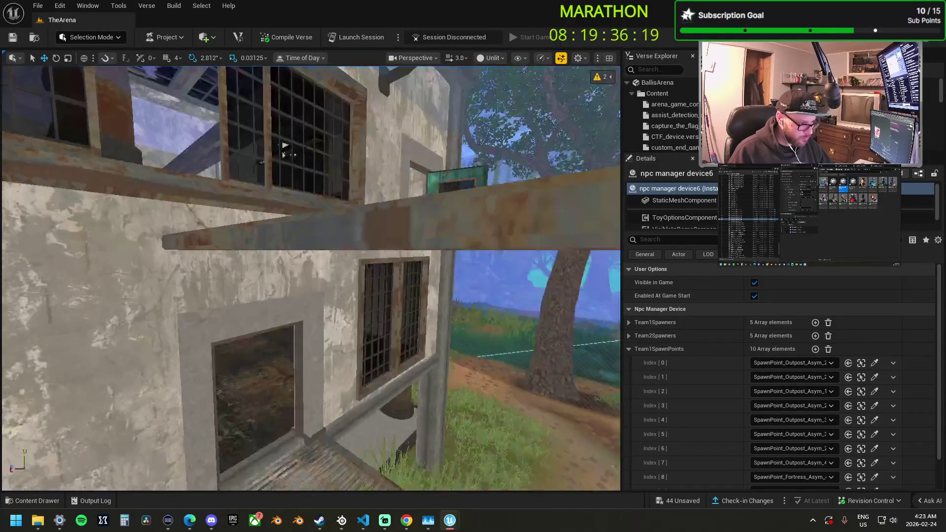
left_click_drag(285, 146, 285, 193)
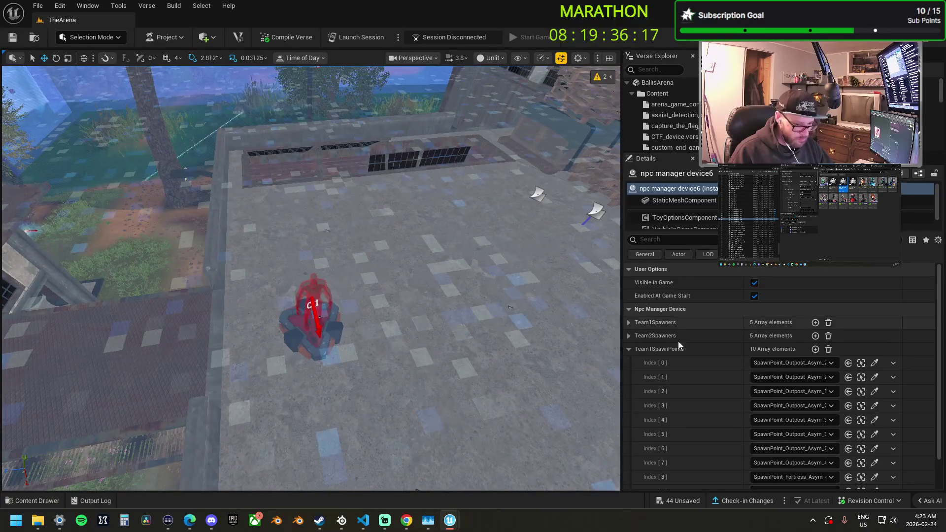
scroll(655, 328, "down", 2)
left_click(875, 445)
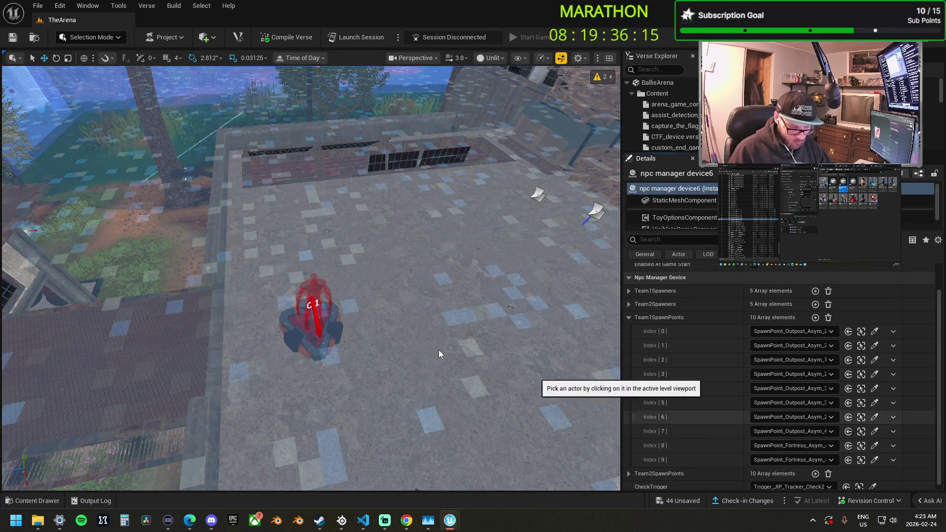
left_click(316, 327)
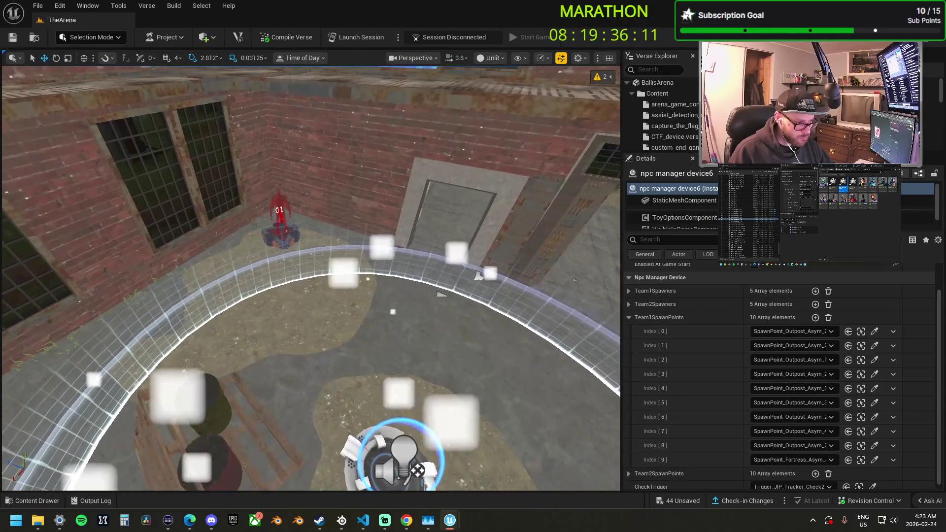
left_click(876, 459)
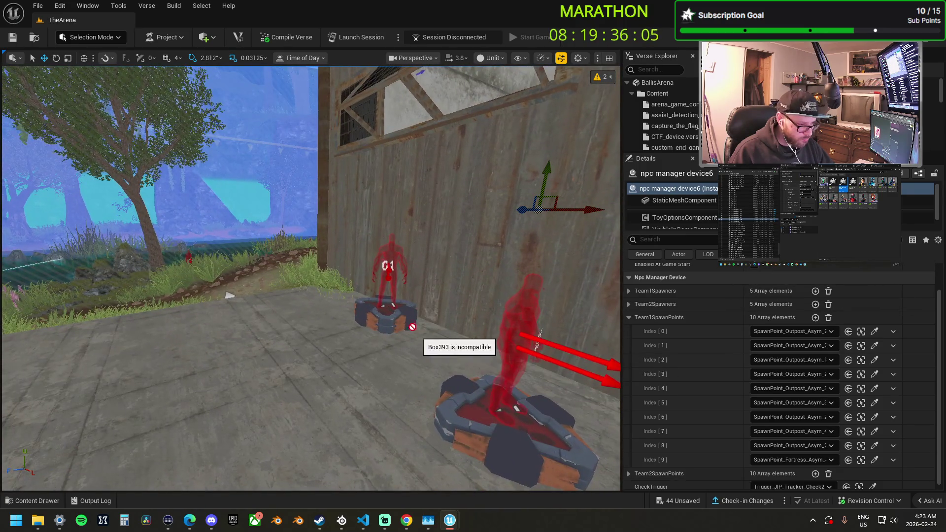
Collapse Team1SpawnPoints, select npc manager device7 and expand its Team1Spawners
left_click(629, 318)
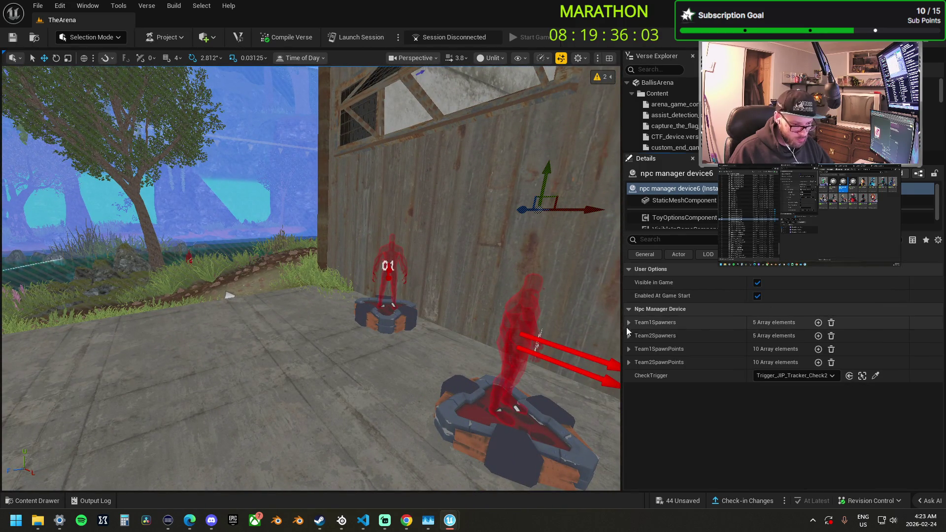
key("f")
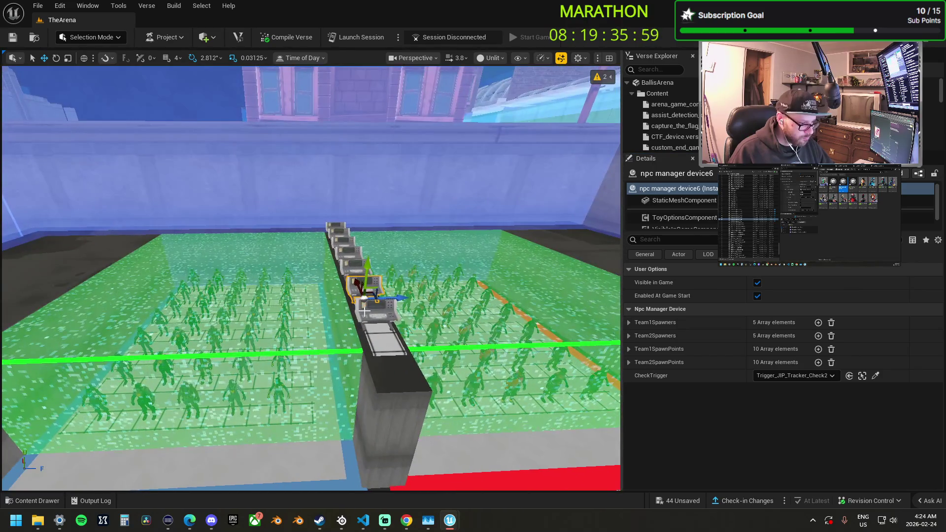
left_click(629, 323)
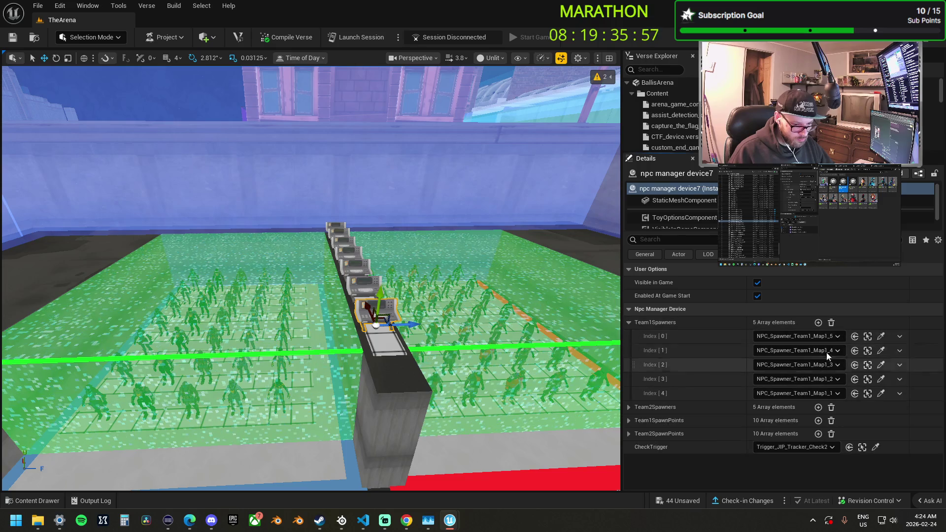
Point Team1Spawners at Map7 spawners, e.g. Index 1 to NPC_Spawner_Team1_Map7_4, Index 4 to _Map7_1
left_click(880, 337)
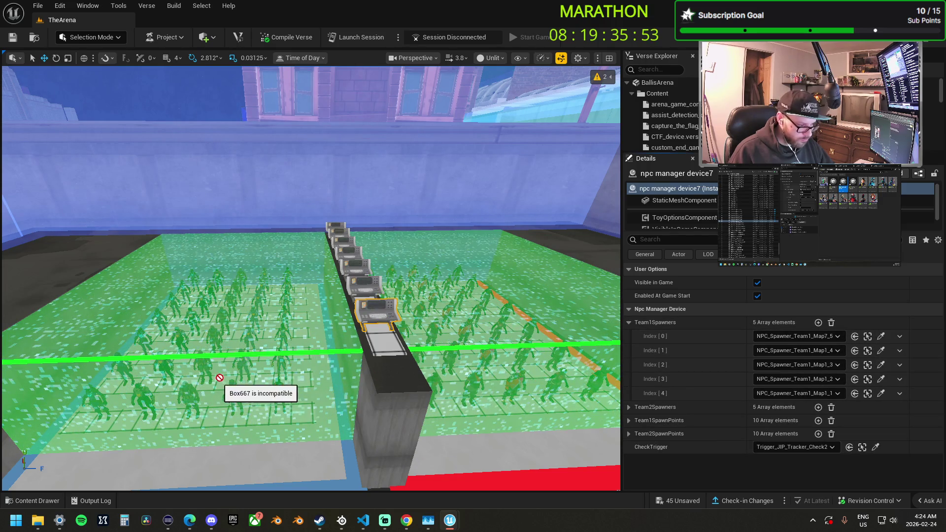
left_click(236, 384)
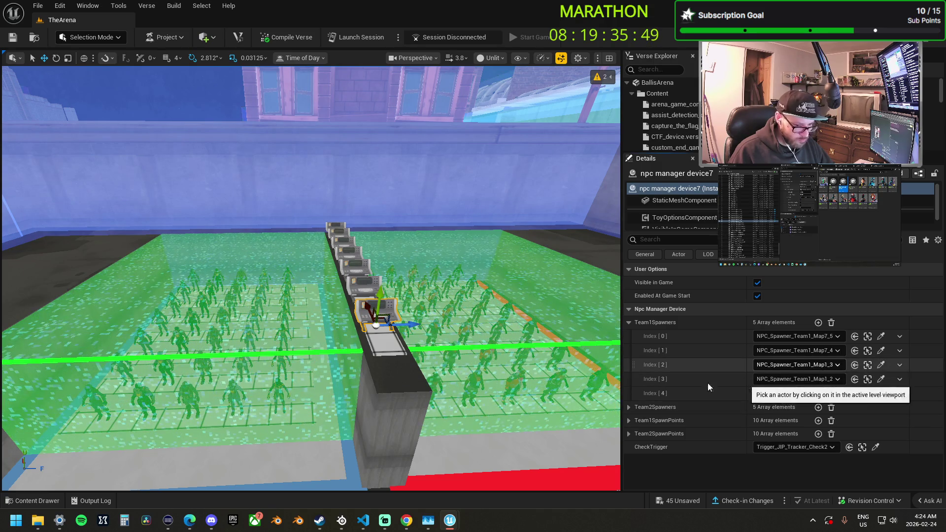
left_click(880, 379)
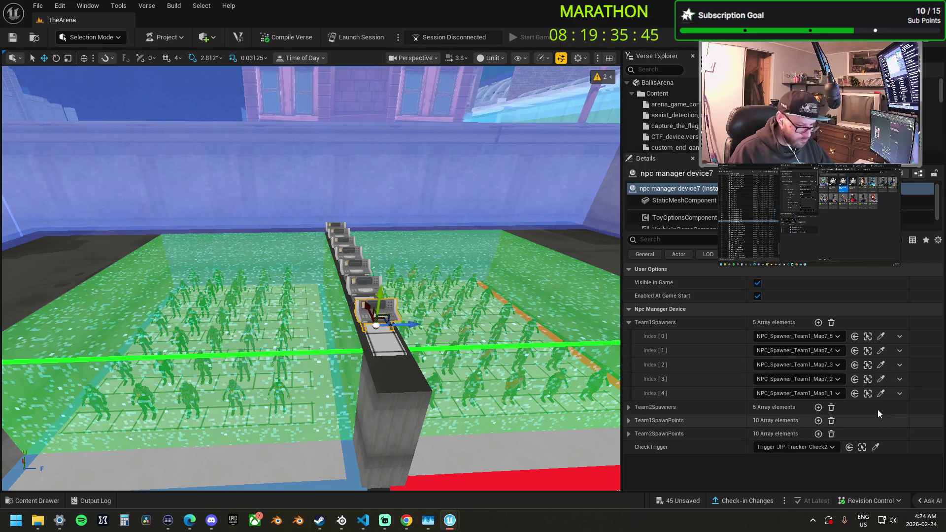
left_click(881, 394)
left_click(90, 394)
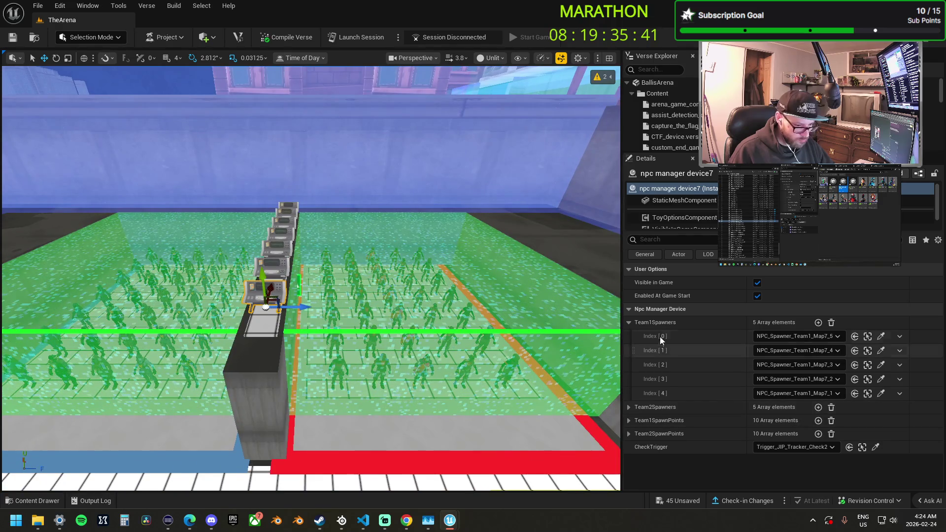
left_click(629, 322)
Set Team2Spawners Index 0–4 to NPC_Spawner_Team2_Map7_6, _7, _8, _9 and _1, then collapse
left_click(629, 335)
left_click(881, 350)
left_click(343, 361)
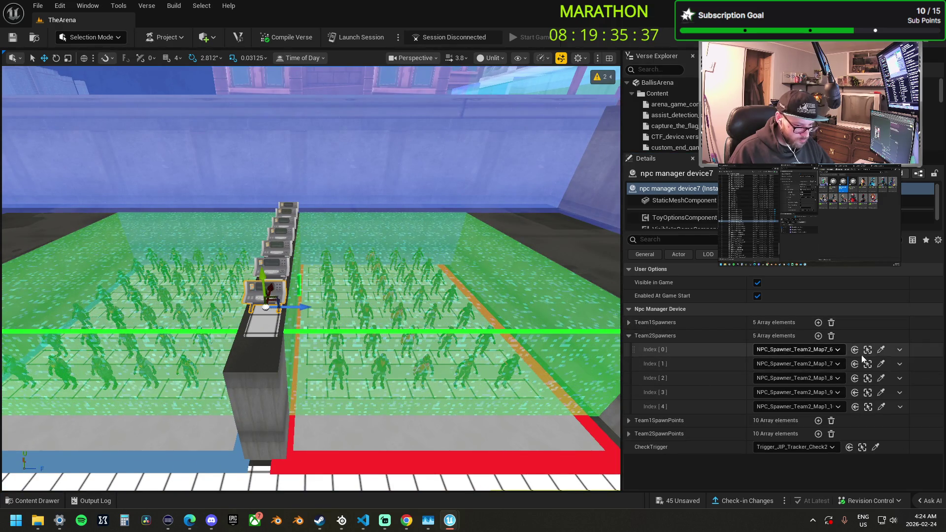
left_click(881, 363)
left_click(389, 360)
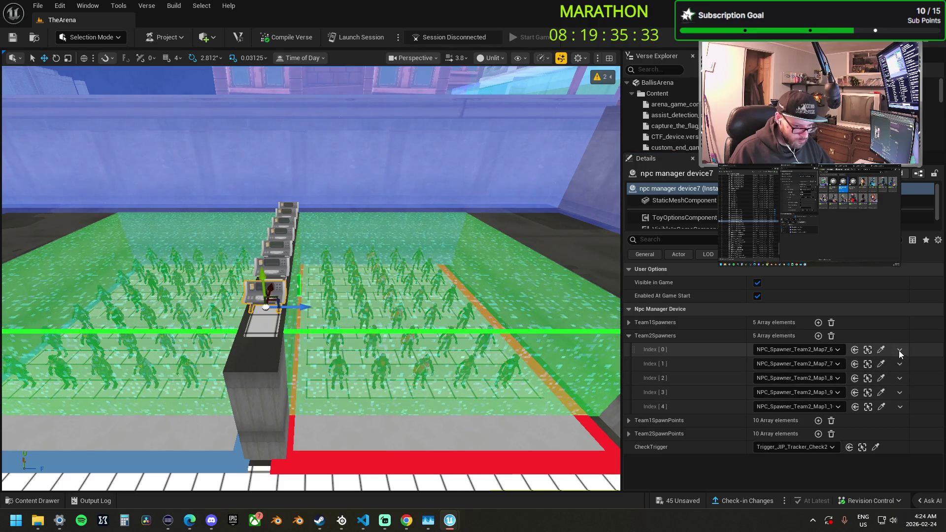
left_click(880, 378)
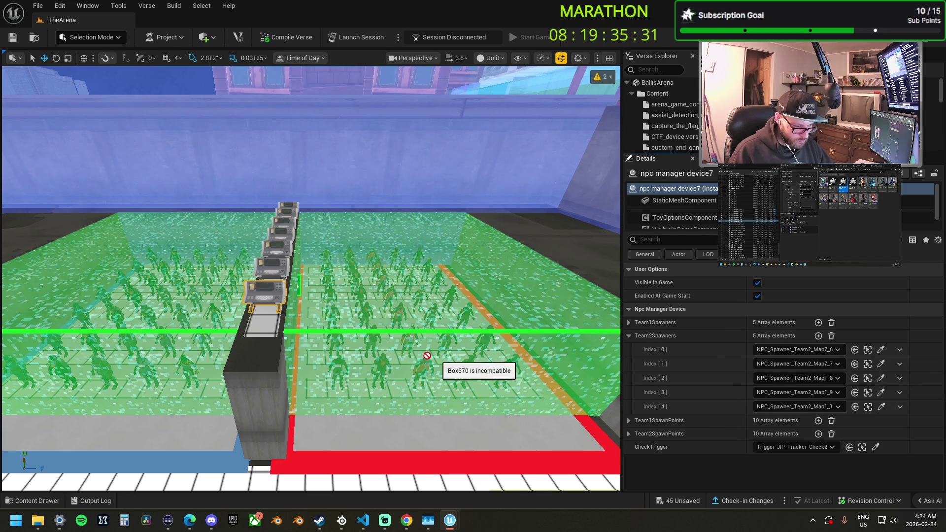
left_click(426, 366)
left_click(882, 393)
left_click(470, 359)
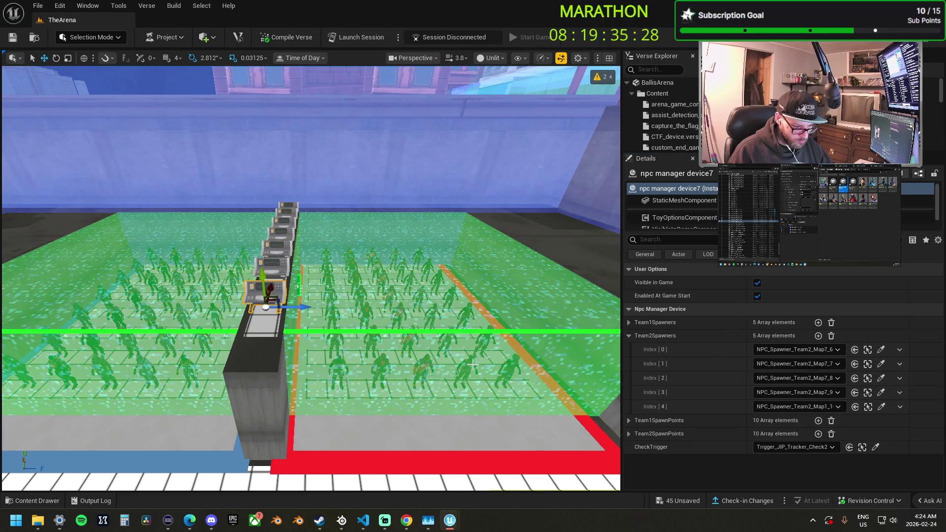
left_click(882, 407)
left_click(508, 366)
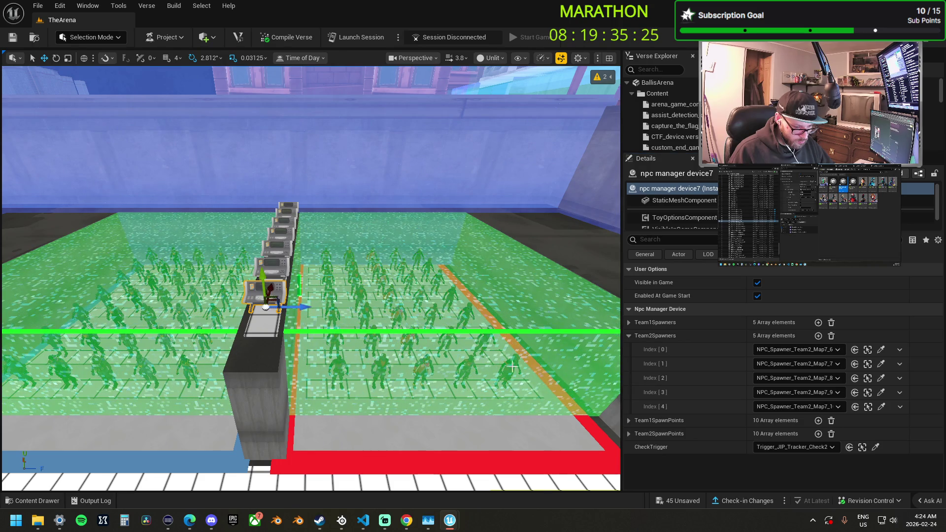
left_click(629, 336)
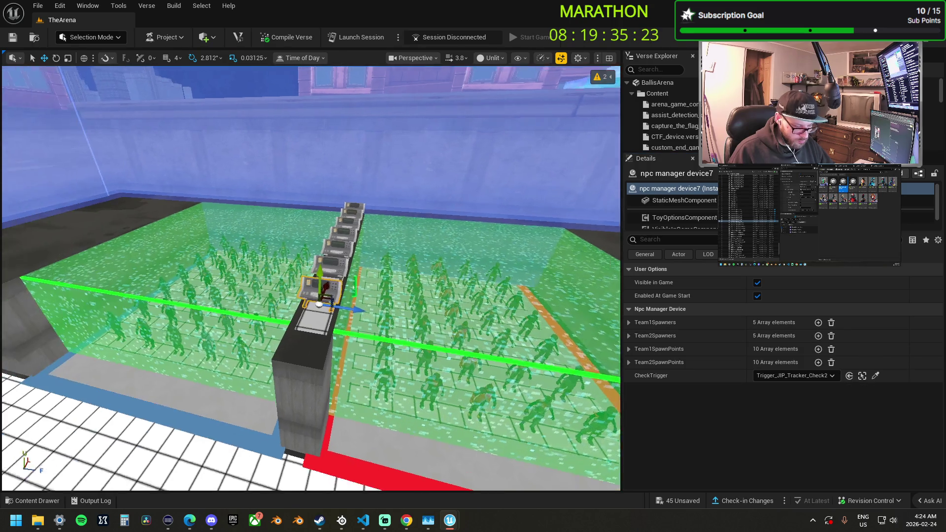
Expand device7's Team1SpawnPoints and assign Station spawn points to Index 0–2
key("f")
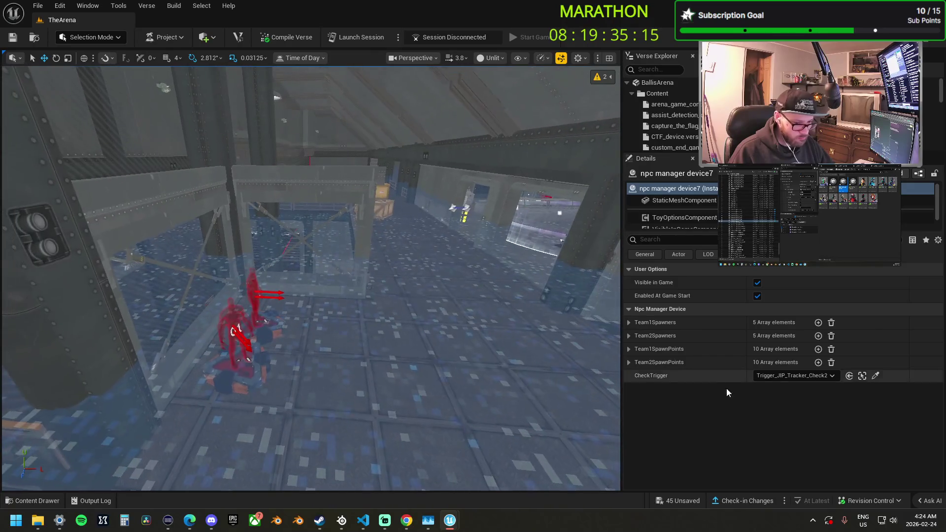
left_click(629, 349)
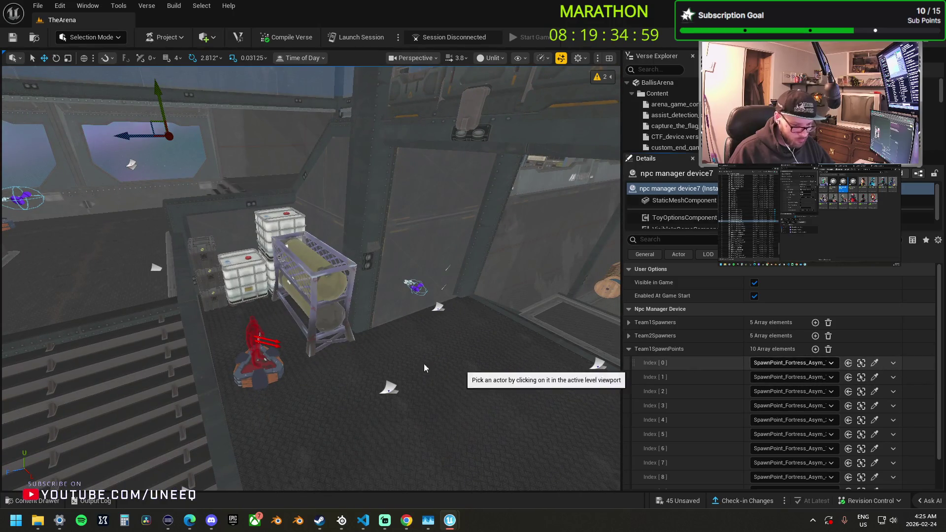
left_click(875, 364)
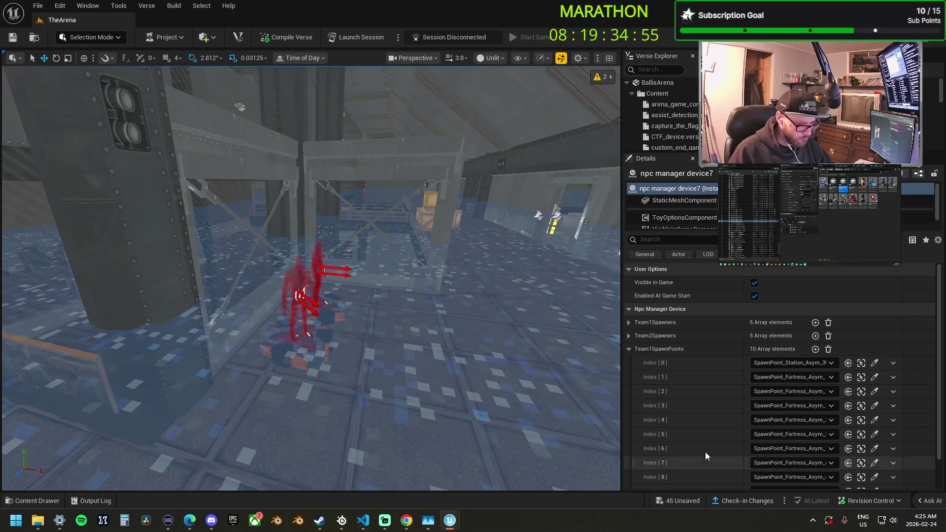
left_click(874, 377)
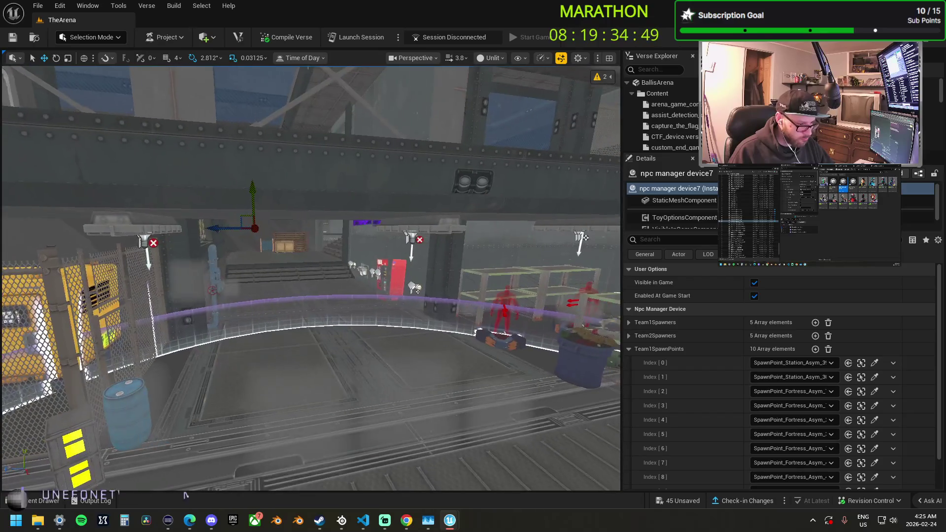
left_click(875, 392)
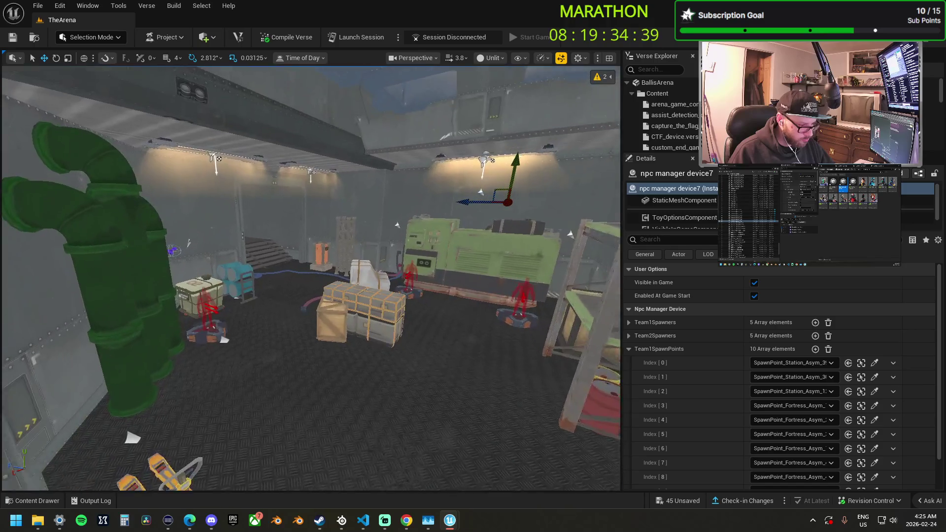
left_click(875, 405)
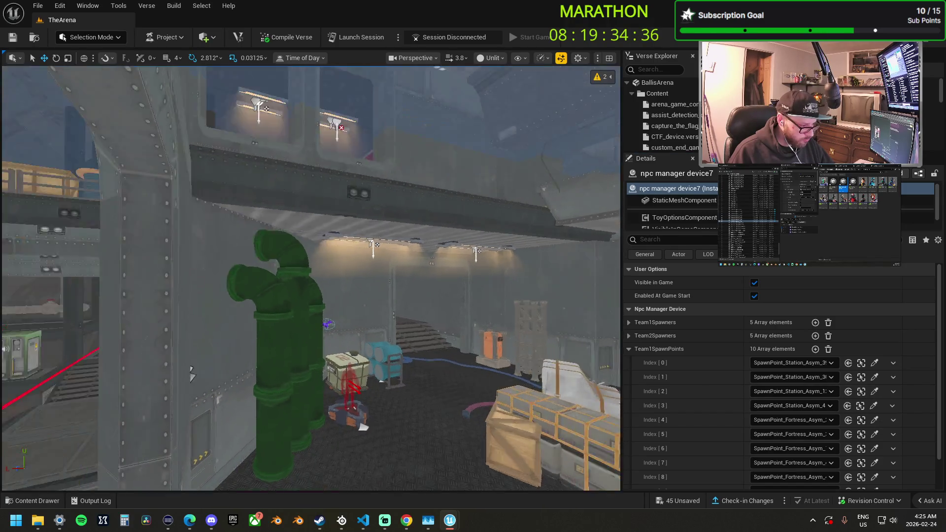
left_click_drag(191, 374, 191, 285)
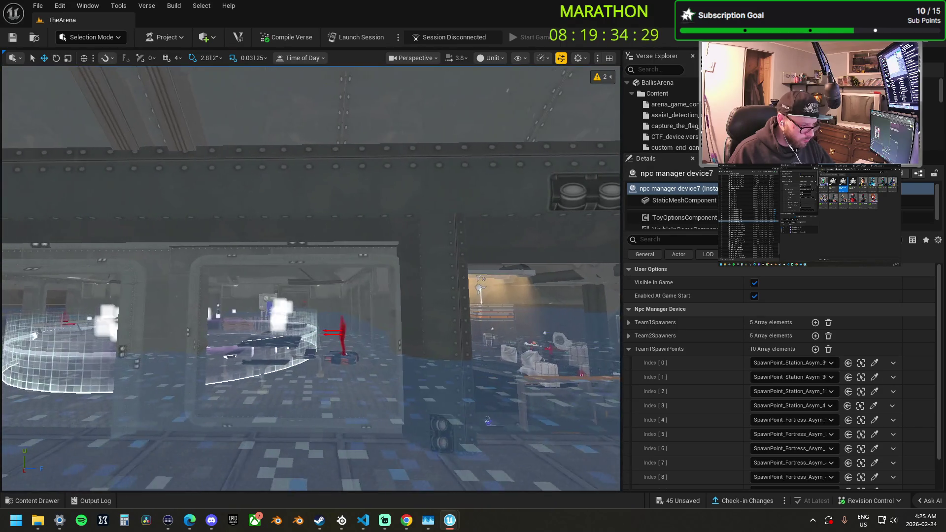
left_click_drag(192, 286, 191, 246)
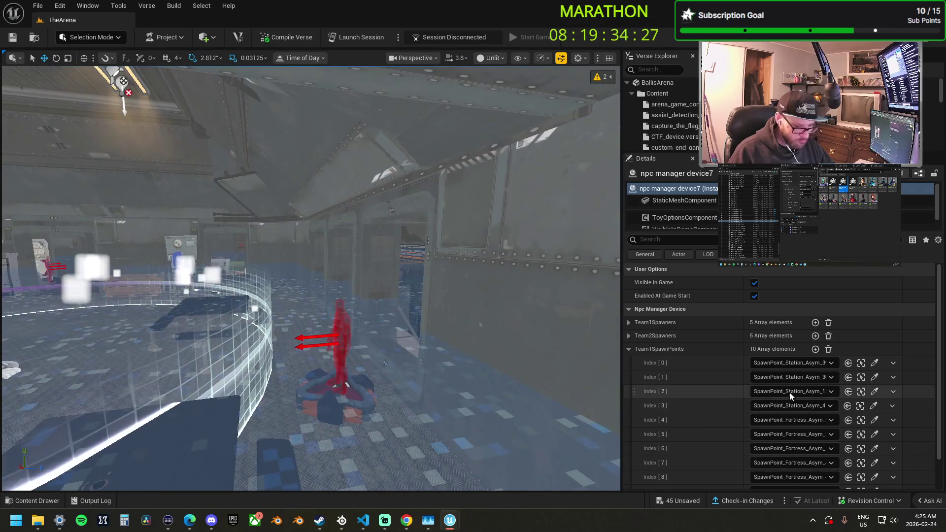
Assign Station pads to Index 3–6, with Index 5 set to SpawnPoint_Station_Asym_40
left_click(873, 406)
left_click_drag(363, 396, 610, 421)
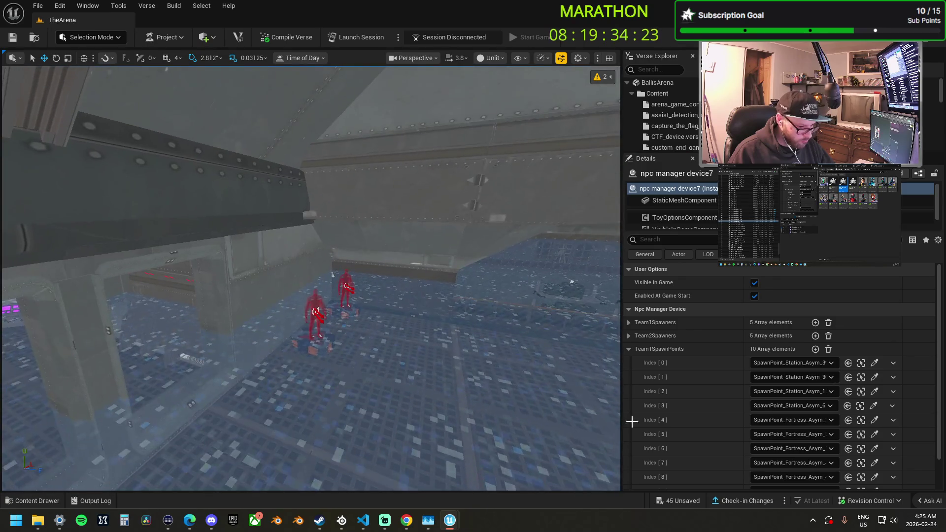
left_click(872, 419)
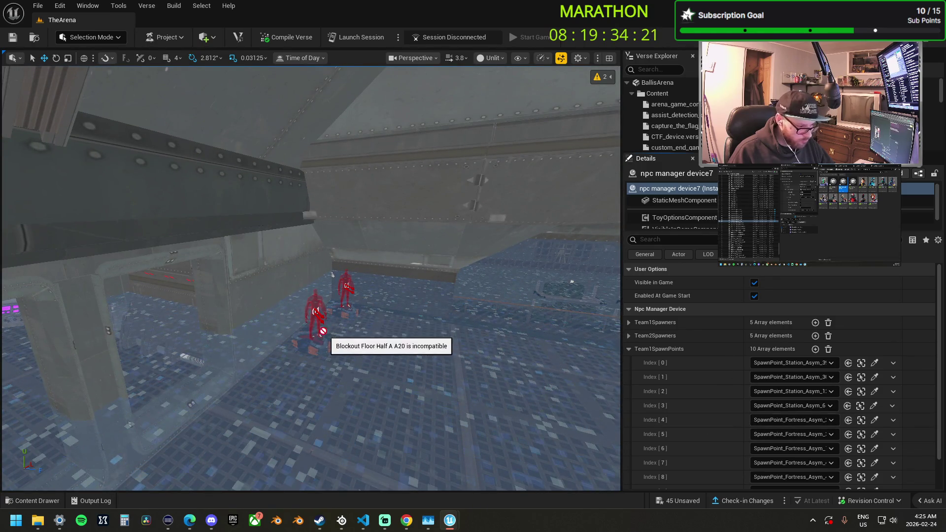
mouse_move(323, 334)
left_mouse_down()
mouse_move(250, 281)
mouse_move(583, 401)
left_mouse_up()
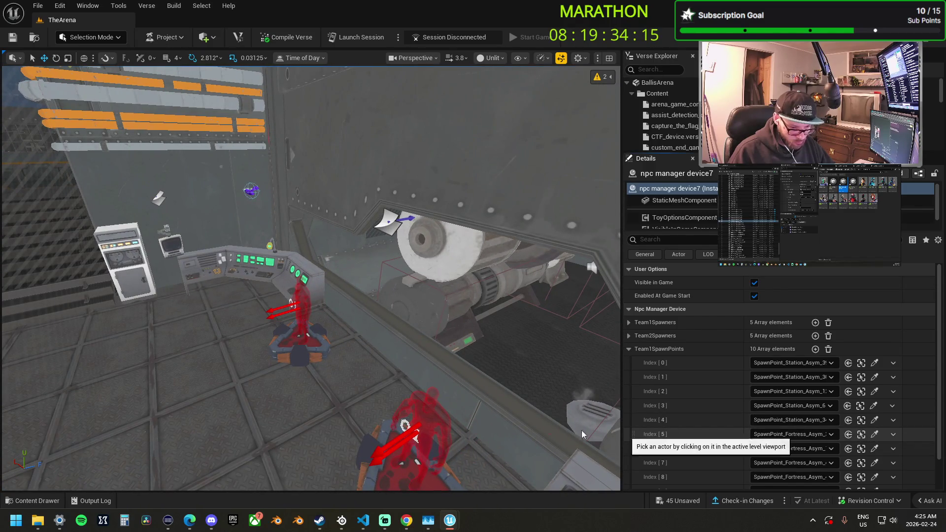
left_click(875, 435)
left_click_drag(423, 449, 384, 389)
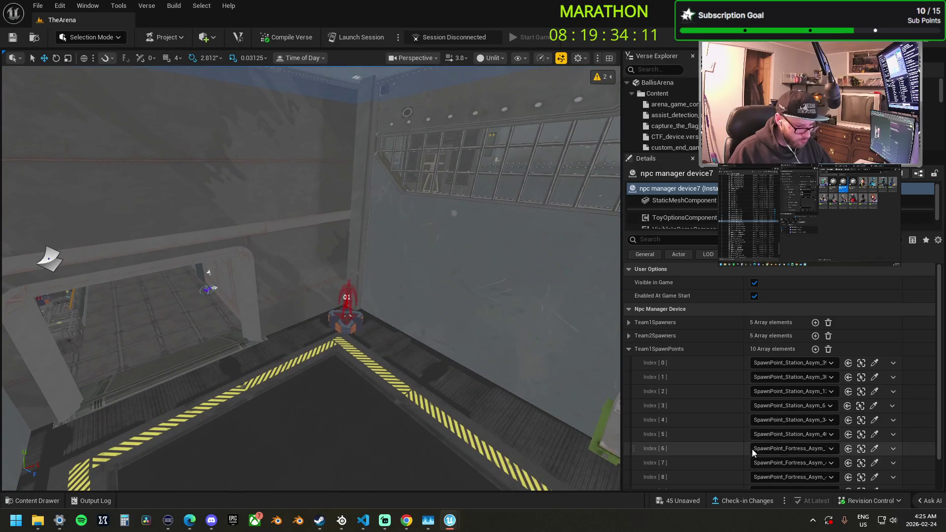
left_click(876, 450)
Set Index 7 to SpawnPoint_Station_Asym_17, Index 8 to _15, and pick a Station pad for Index 9
mouse_move(354, 322)
left_mouse_down()
mouse_move(300, 298)
mouse_move(398, 321)
left_mouse_up()
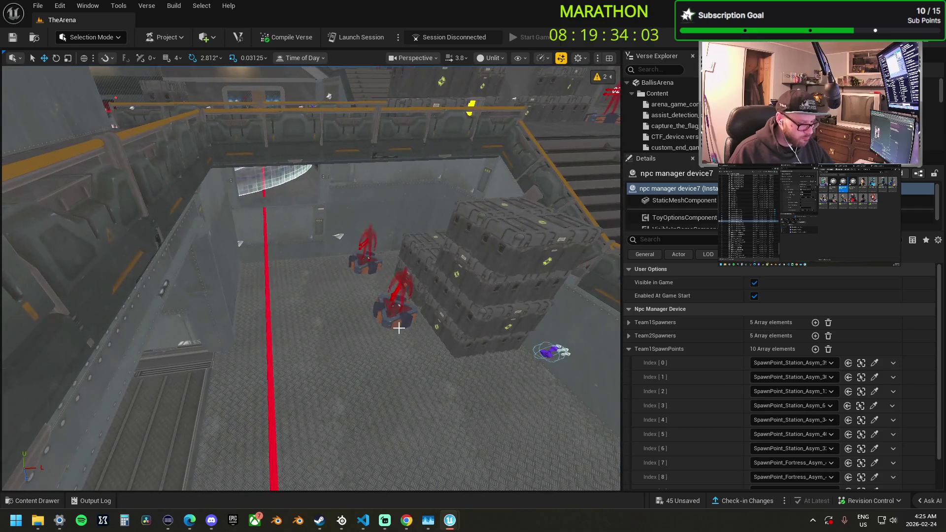
left_click(875, 463)
left_click_drag(414, 352, 355, 305)
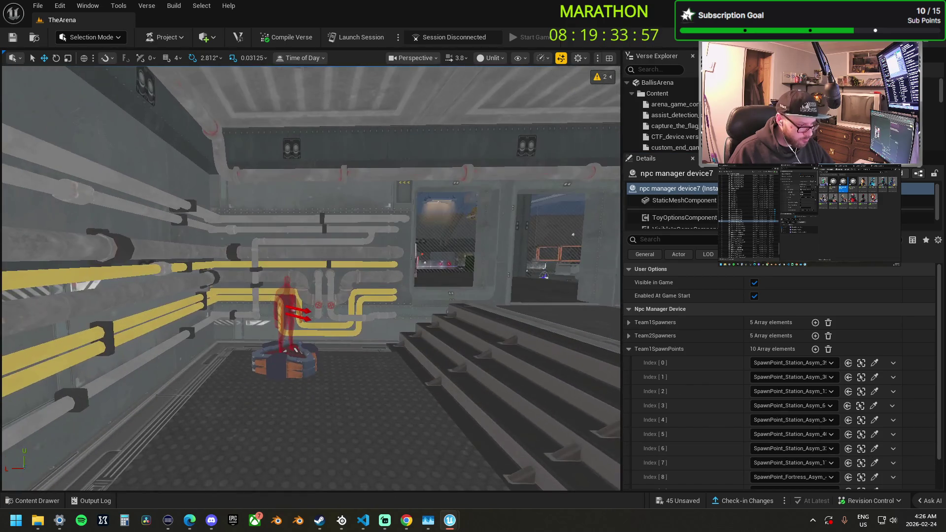
scroll(799, 427, "down", 2)
left_click(875, 446)
mouse_move(354, 306)
left_mouse_down()
mouse_move(281, 269)
mouse_move(549, 408)
left_mouse_up()
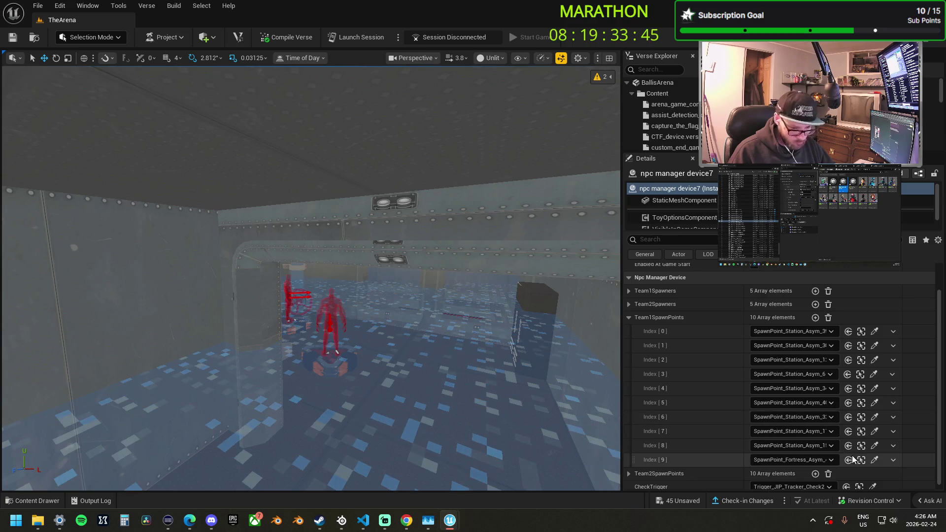
left_click(875, 460)
mouse_move(341, 358)
left_mouse_down()
mouse_move(355, 384)
mouse_move(496, 308)
left_mouse_up()
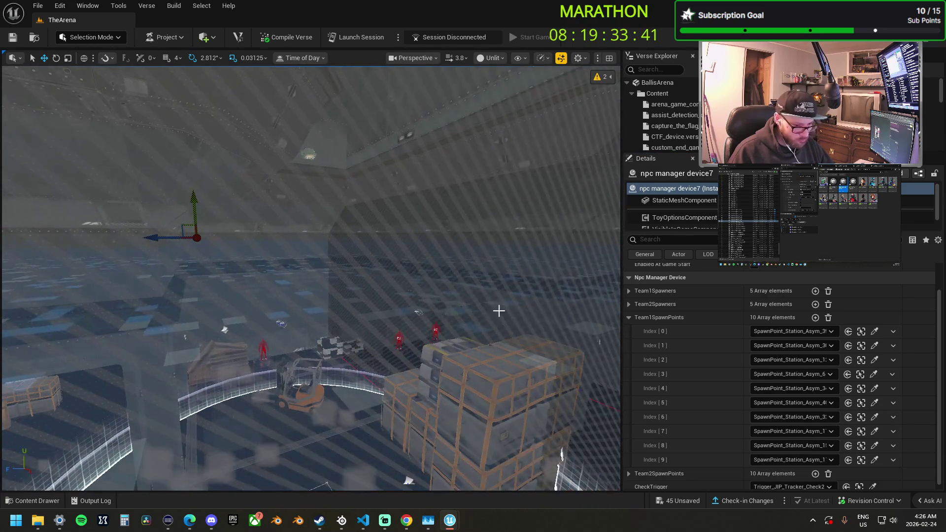
Show the Team2SpawnPoints list and set Index 0 and Index 1 to SpawnPoint_Station_Asym_6
left_click(629, 317)
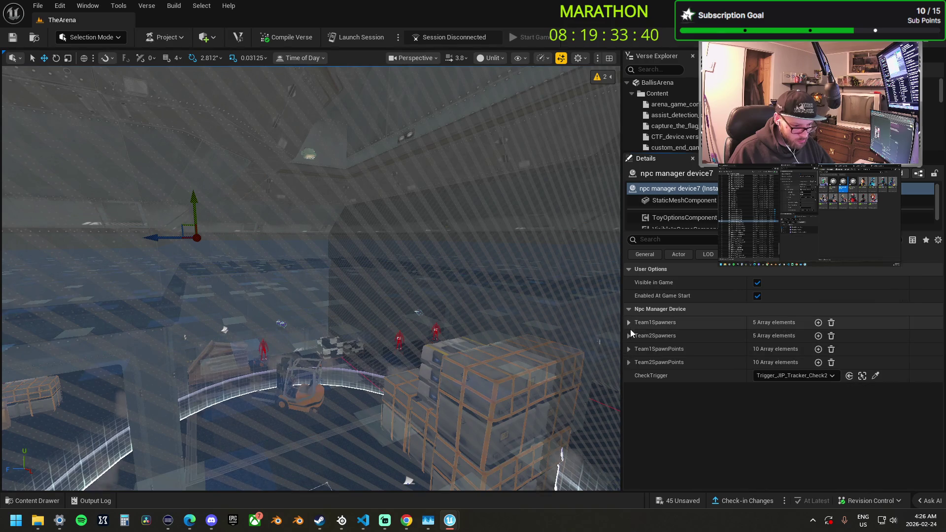
left_click(629, 362)
left_click_drag(457, 332, 429, 252)
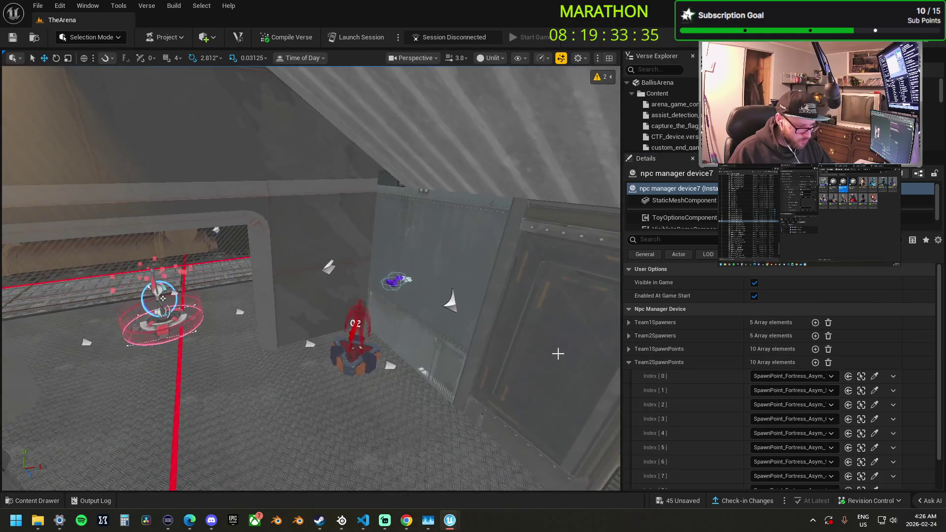
left_click(875, 376)
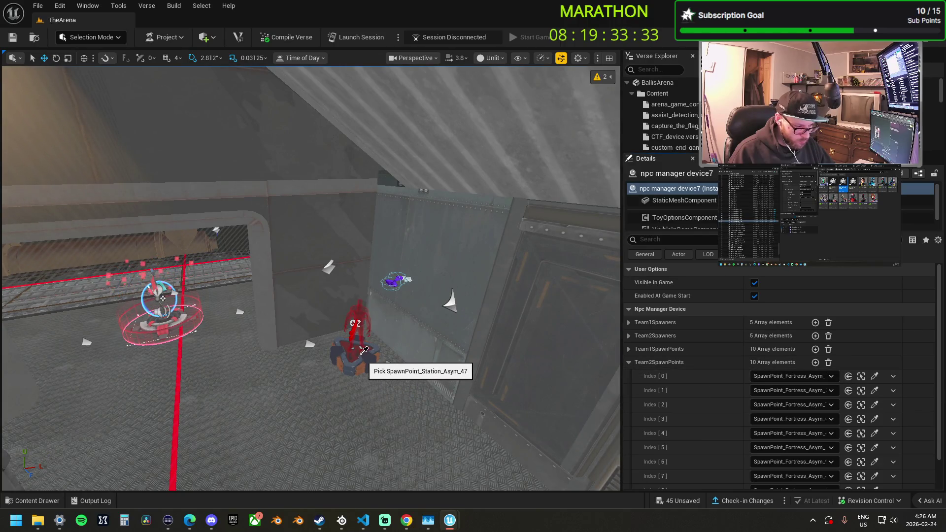
mouse_move(368, 358)
left_mouse_down()
mouse_move(333, 285)
mouse_move(626, 365)
left_mouse_up()
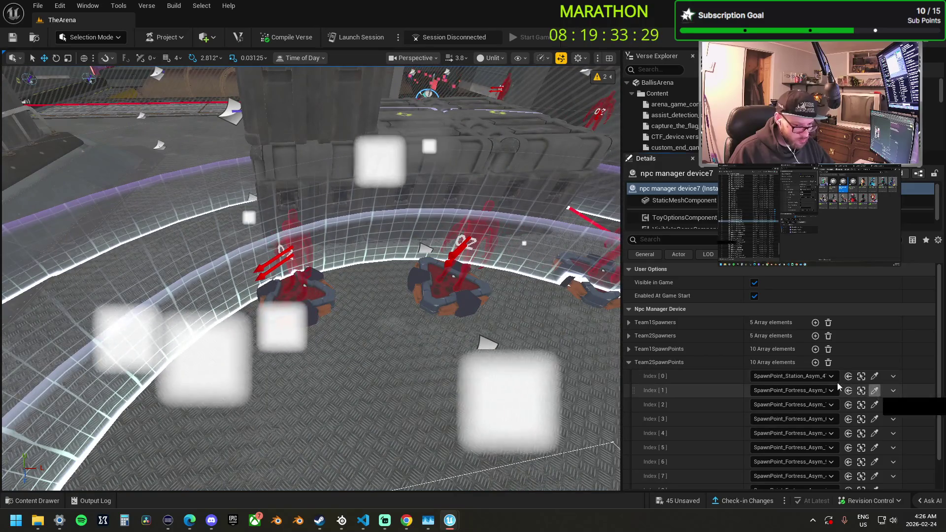
left_click(875, 390)
left_click(451, 244)
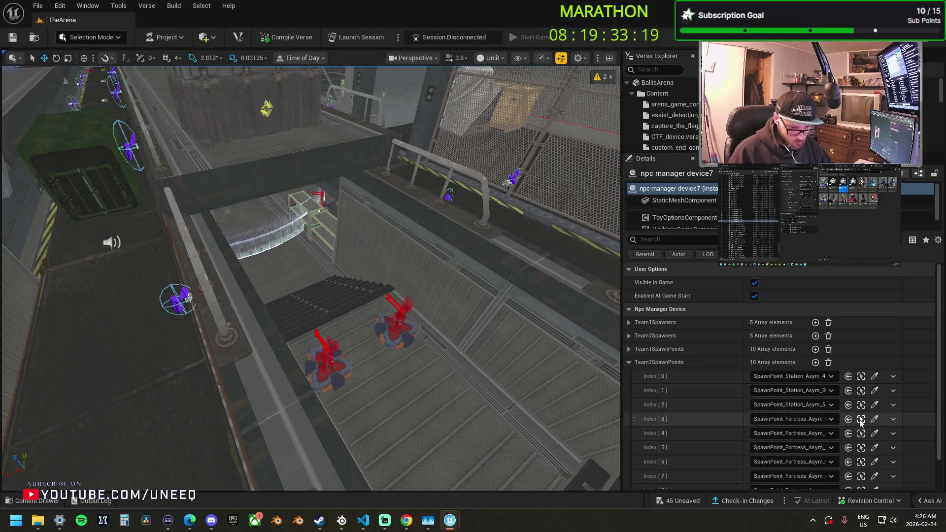
Set Team2 Index 3, 4 and 5 to SpawnPoint_Station_Asym_63, _2 and _9
left_click(874, 419)
left_click(335, 354)
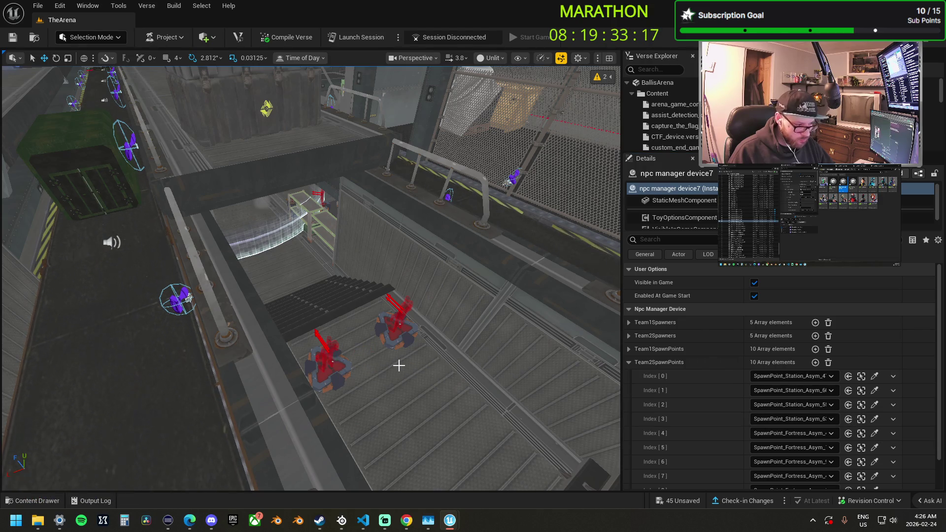
left_click_drag(335, 355, 311, 341)
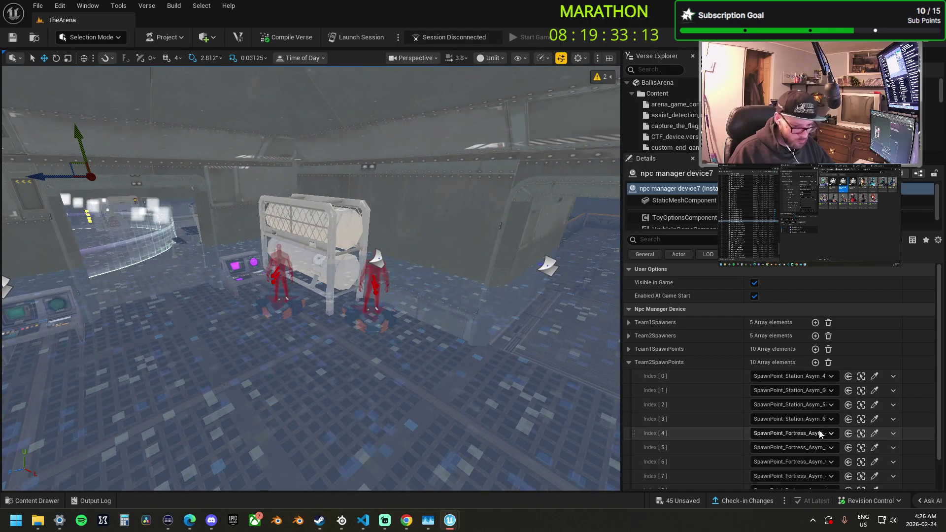
left_click(875, 433)
left_click(345, 316)
left_click_drag(345, 315, 330, 301)
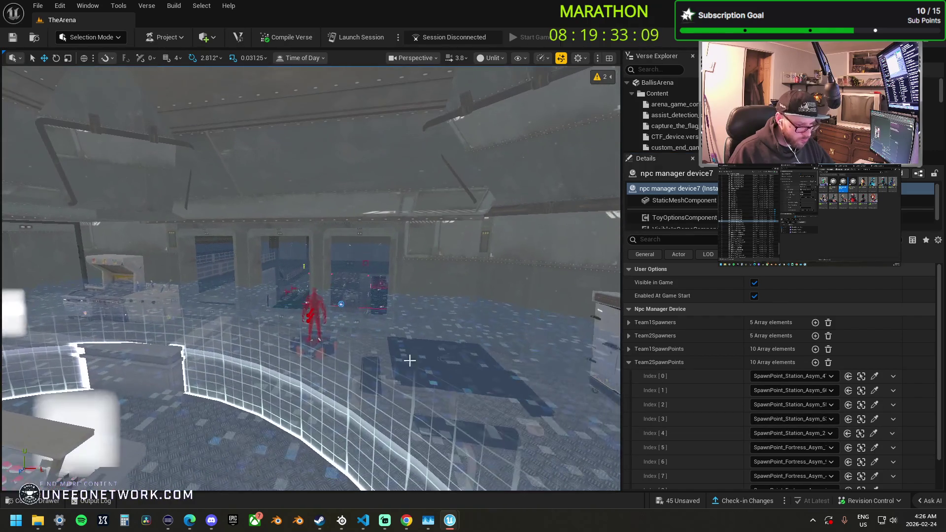
left_click(875, 447)
left_click(298, 342)
mouse_move(298, 343)
left_mouse_down()
mouse_move(269, 313)
mouse_move(249, 400)
mouse_move(233, 373)
left_mouse_up()
Set Team2 Index 6 to a Station spawn point and Index 7 to SpawnPoint_Station_Asym_1
left_click(875, 462)
left_click(406, 380)
mouse_move(405, 380)
left_mouse_down()
mouse_move(126, 437)
mouse_move(123, 389)
left_mouse_up()
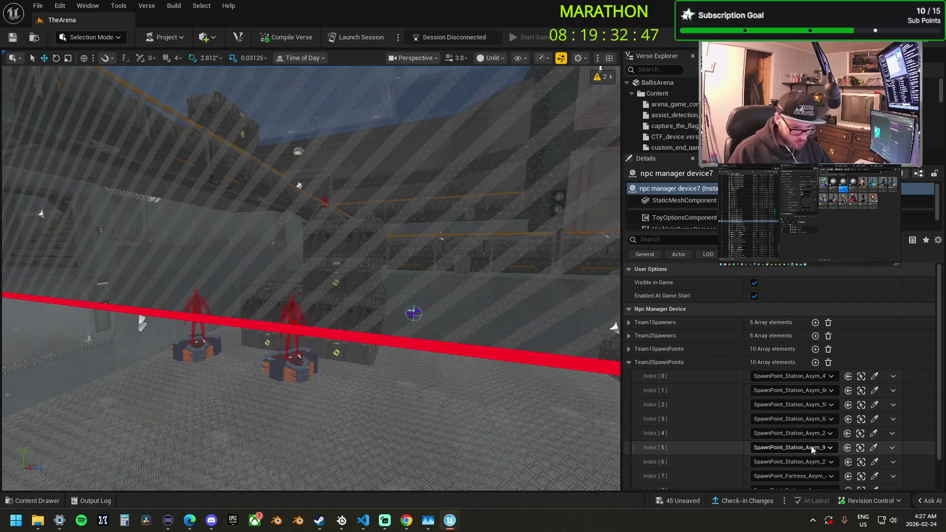
scroll(813, 462, "down", 1)
scroll(814, 462, "down", 1)
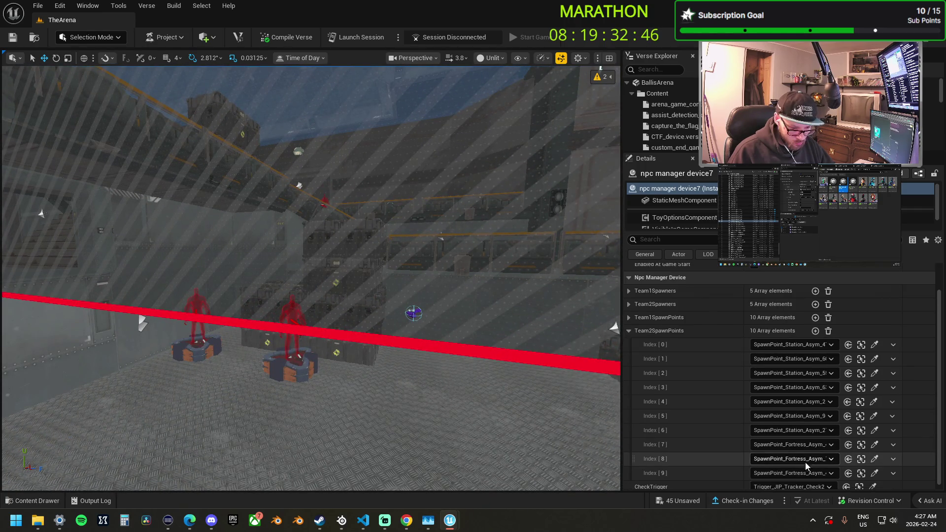
left_click(874, 445)
left_click(310, 380)
mouse_move(312, 372)
left_mouse_down()
mouse_move(168, 326)
mouse_move(158, 316)
mouse_move(170, 281)
mouse_move(192, 313)
left_mouse_up()
Set Team2 Index 8 to a Station spawn point and Index 9 to SpawnPoint_Station_Asym_7
scroll(838, 473, "down", 1)
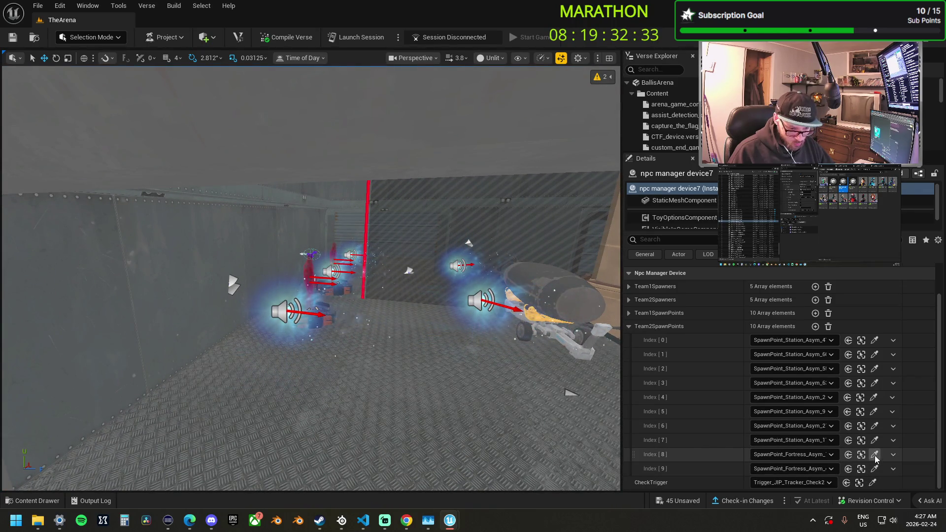
left_click(875, 454)
left_click(328, 310)
left_click_drag(329, 310, 387, 378)
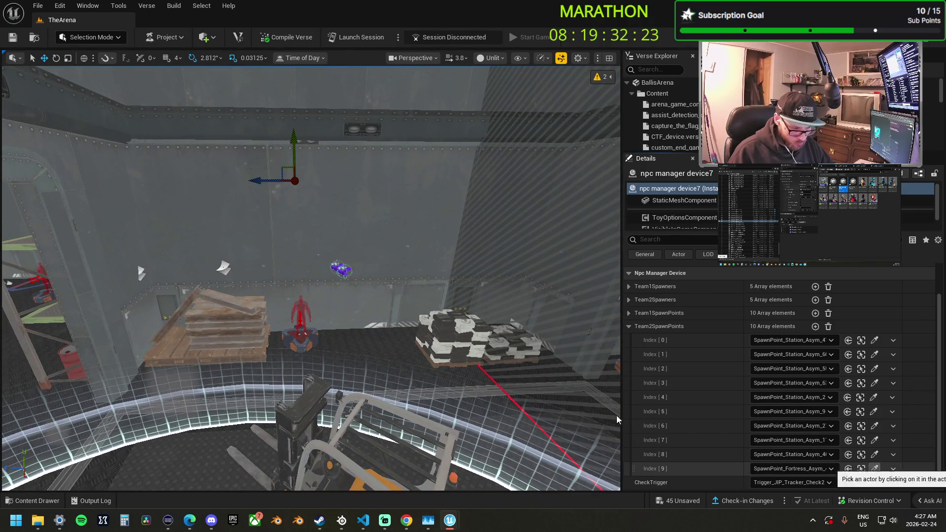
left_click(291, 316)
mouse_move(291, 315)
left_mouse_down()
mouse_move(301, 295)
mouse_move(369, 347)
left_mouse_up()
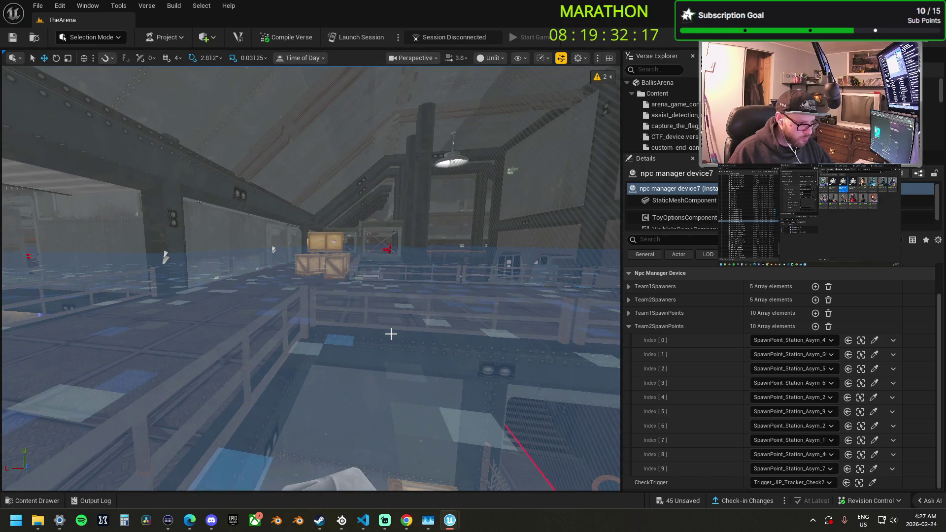
Frame the device, select npc manager device5 on the catwalk, then select NPC_Spawner_Team1_Map
key("f")
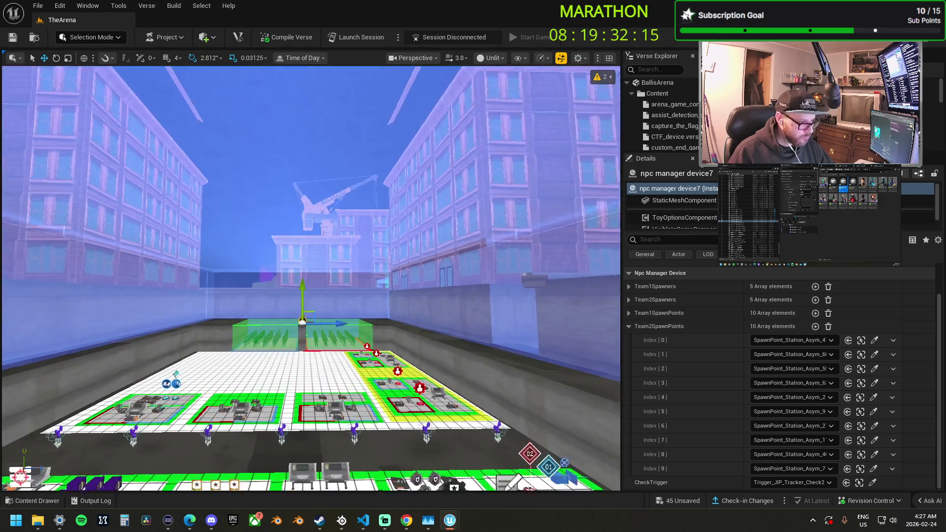
mouse_move(334, 313)
left_mouse_down()
mouse_move(340, 303)
mouse_move(334, 313)
left_mouse_up()
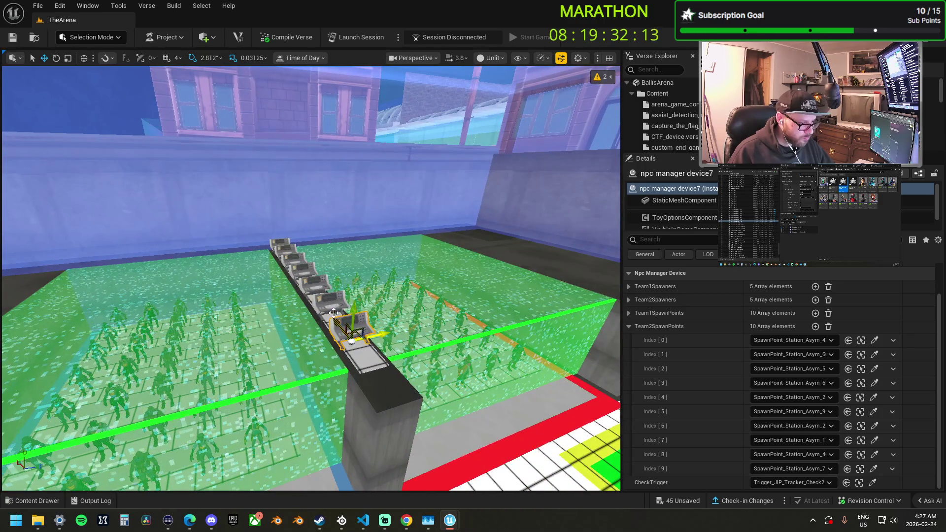
left_click(313, 286)
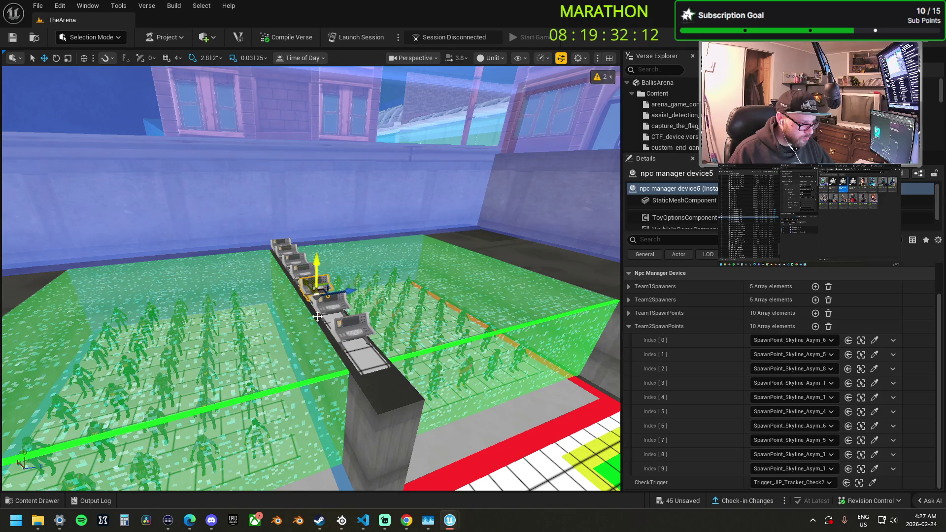
left_click(256, 427)
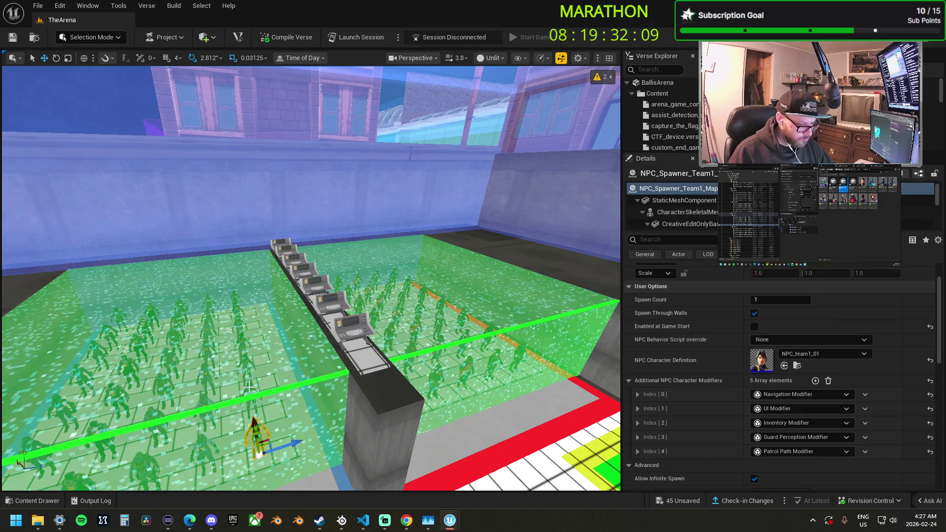
mouse_move(278, 387)
left_mouse_down()
mouse_move(293, 409)
mouse_move(334, 381)
left_mouse_up()
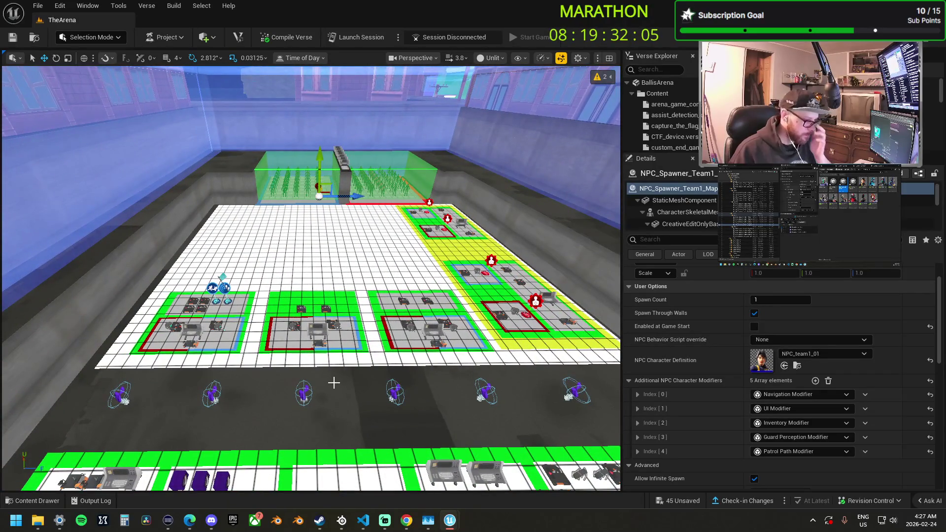
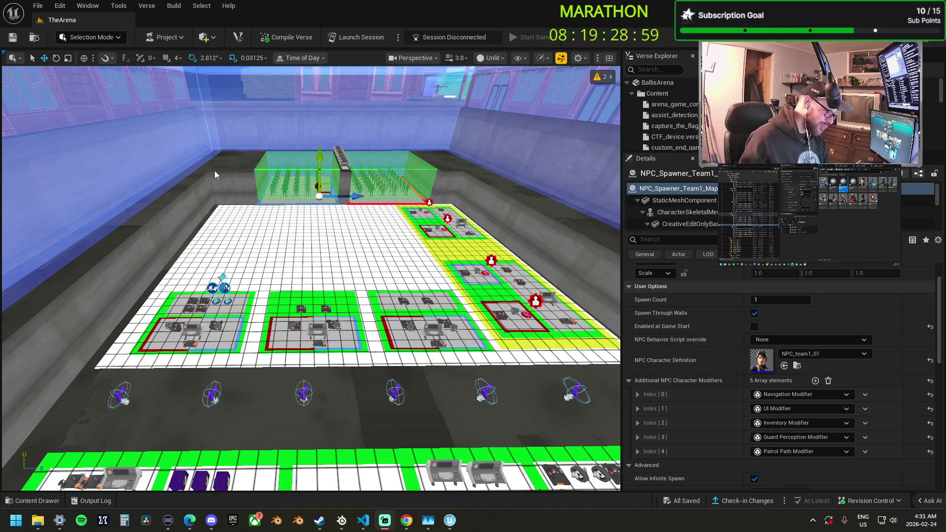
Zoom the viewport and focus it on the selected NPC spawner
scroll(311, 278, "down", 8)
scroll(302, 236, "up", 10)
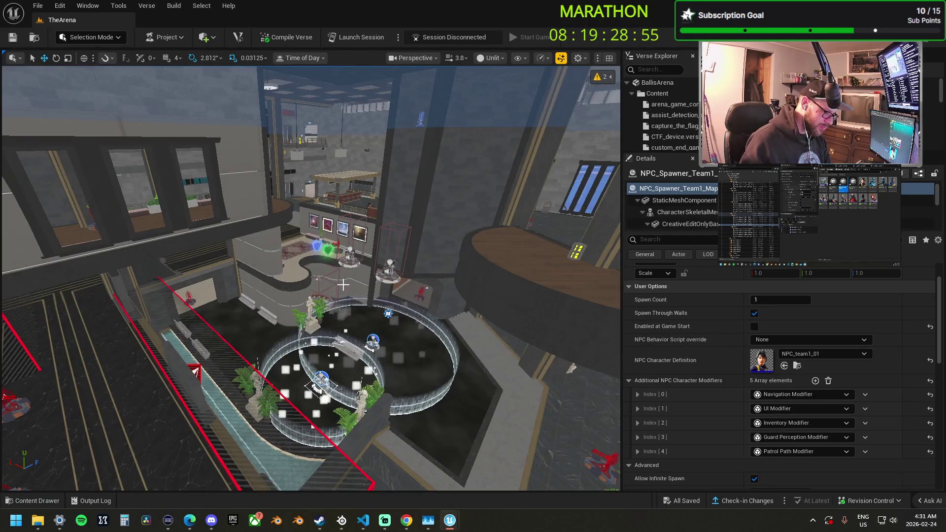
scroll(301, 236, "up", 6)
scroll(311, 278, "down", 8)
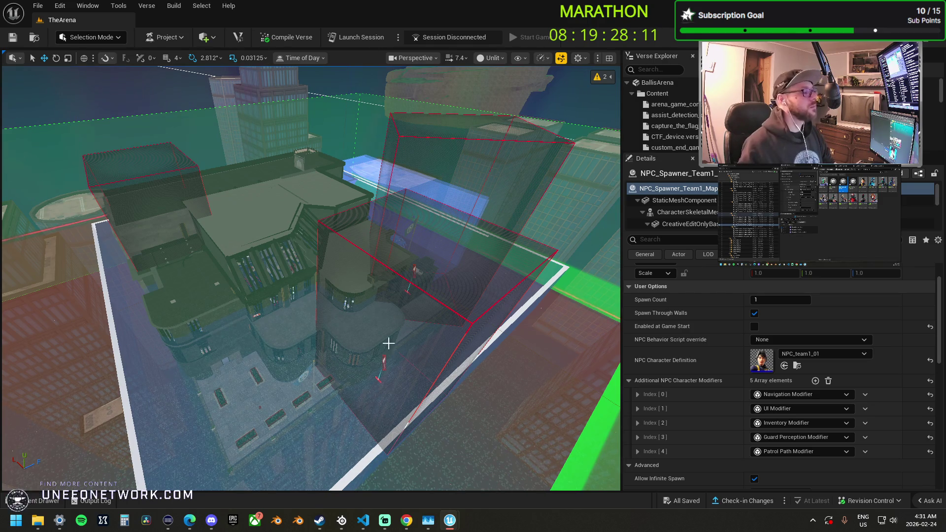
scroll(430, 292, "up", 10)
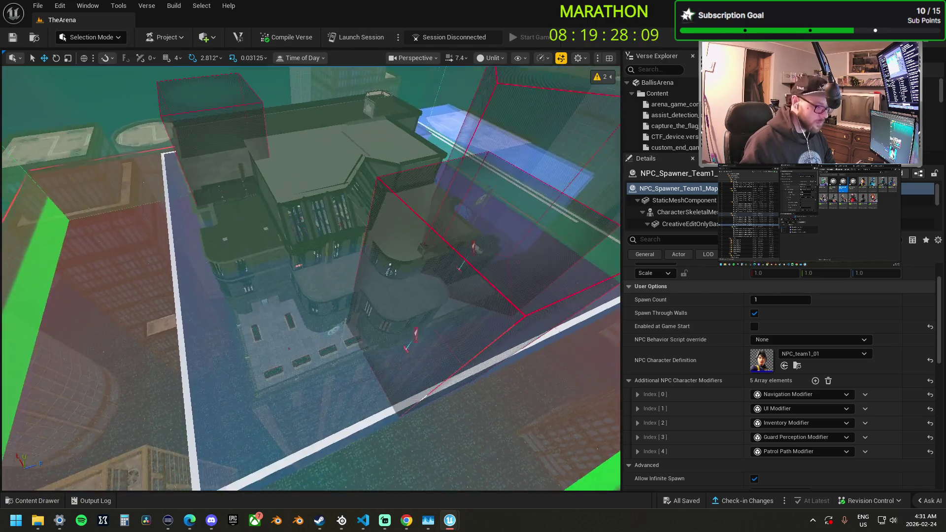
key("f")
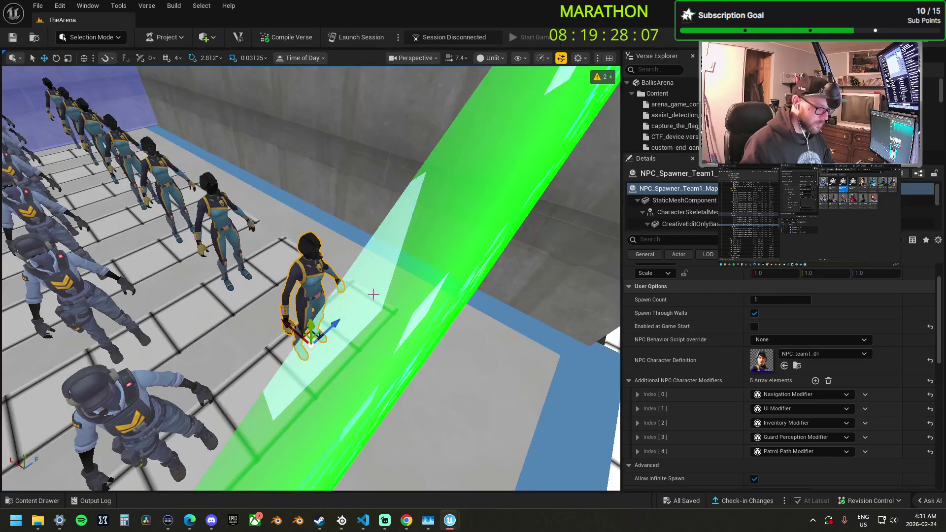
scroll(430, 292, "down", 5)
scroll(345, 303, "down", 10)
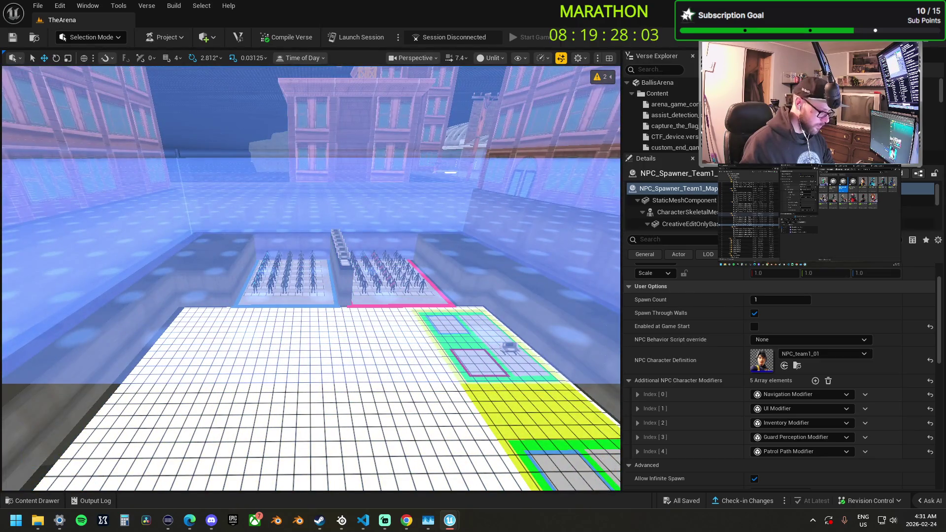
scroll(345, 302, "up", 3)
Switch the viewport view mode from Unlit to Lit
left_click(496, 59)
left_click(495, 59)
left_click(496, 59)
key("Escape")
key("alt+4")
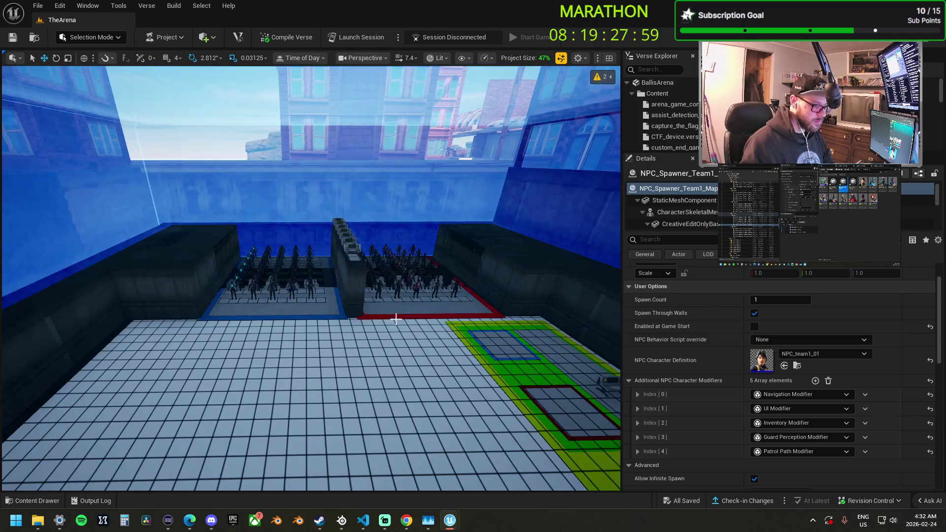
scroll(409, 330, "down", 5)
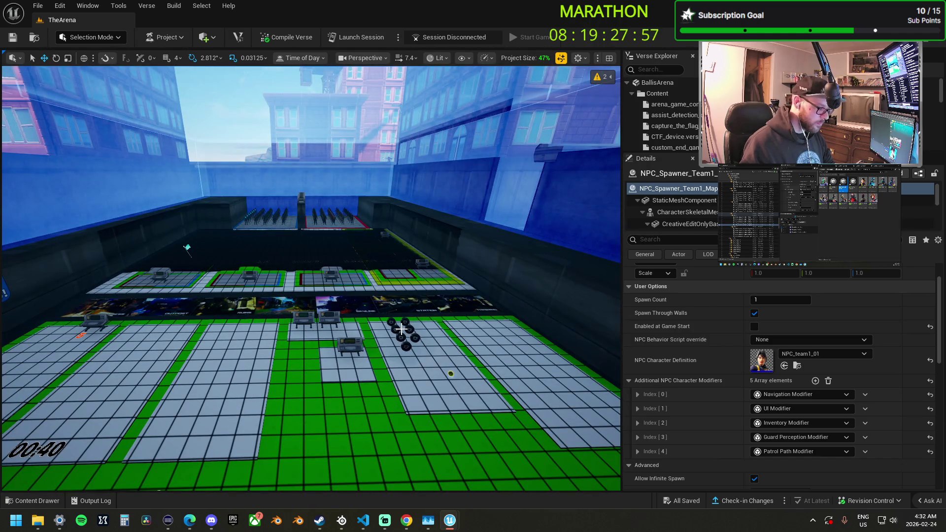
Set the preview time of day to 18.3125 over the lobby fountain area
key("f")
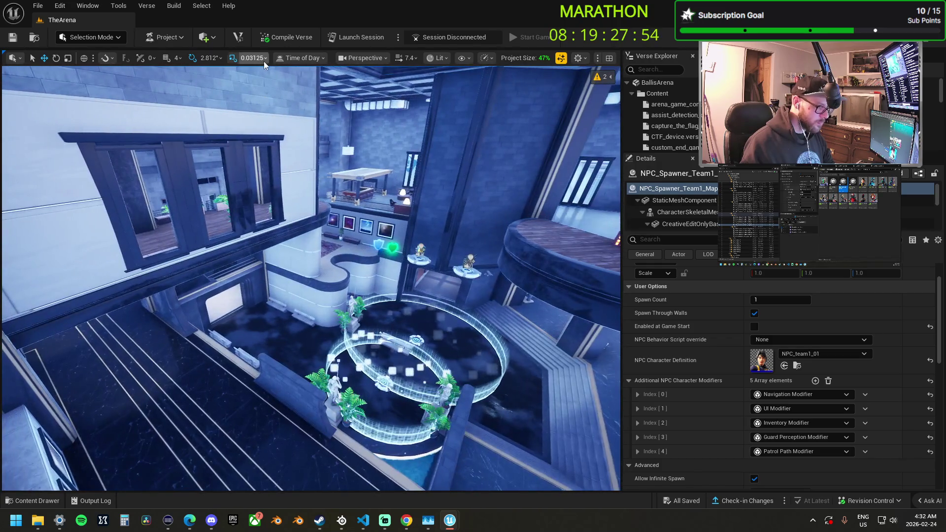
left_click(289, 59)
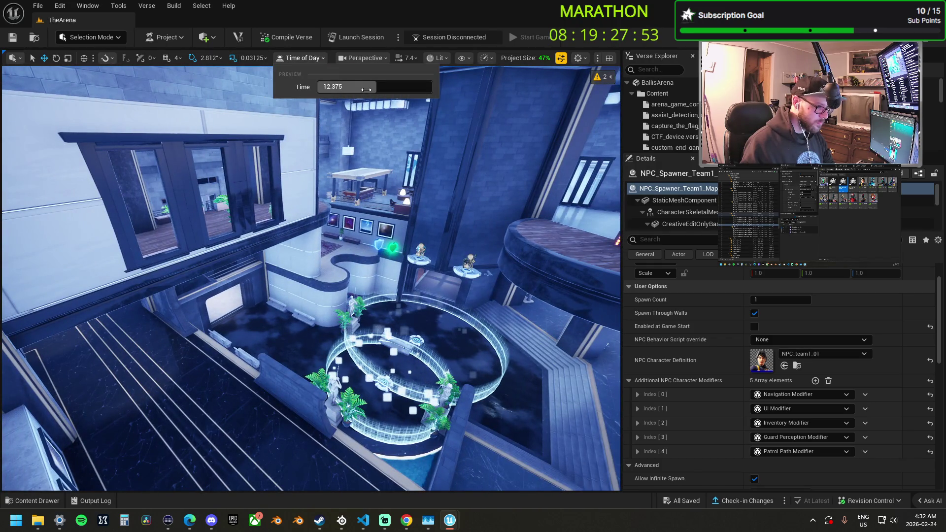
left_click_drag(355, 88, 369, 88)
Fly through the atrium and select the Skyline mutator volume
mouse_move(370, 207)
left_mouse_down()
mouse_move(371, 128)
mouse_move(340, 108)
mouse_move(308, 267)
left_mouse_up()
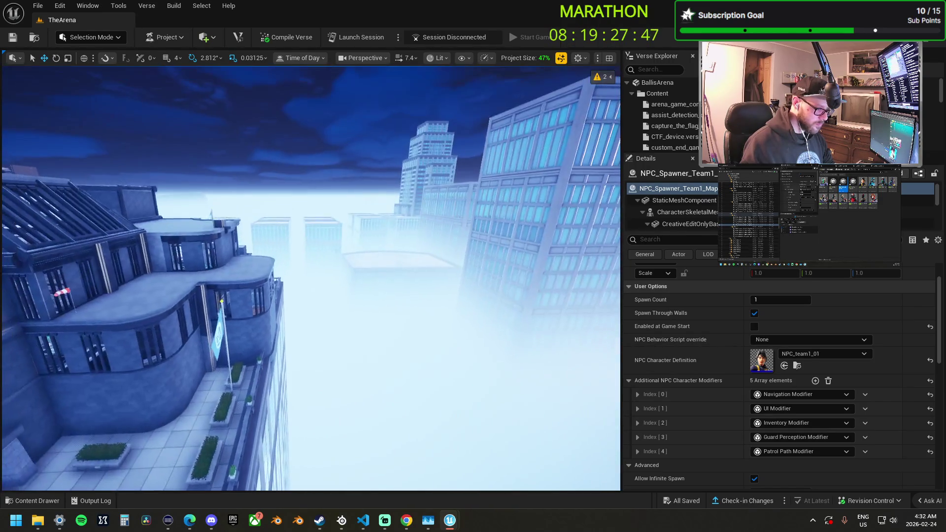
key("f")
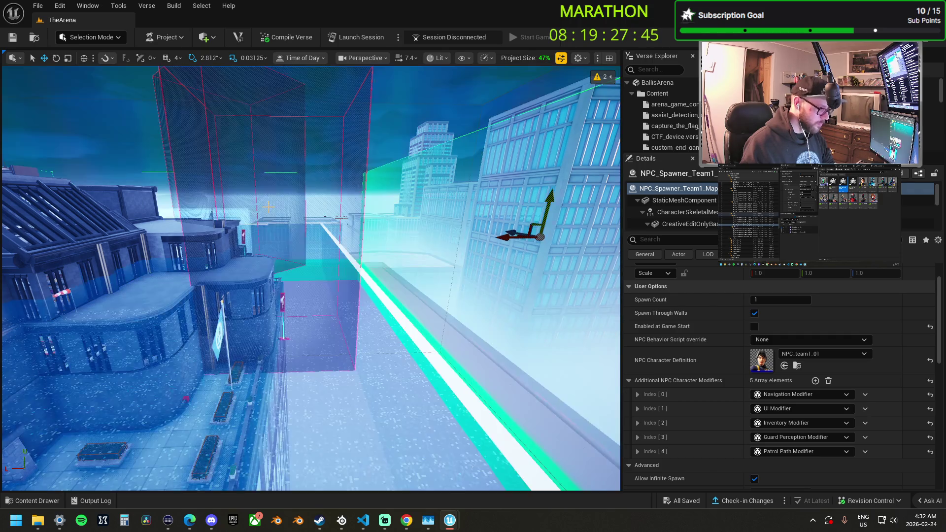
left_click(412, 133)
left_click_drag(411, 133, 364, 170)
Select Day Sequence_Skyline and set its Day/Night Cycle Fixed Time to 15.312002 hr
left_click(363, 170)
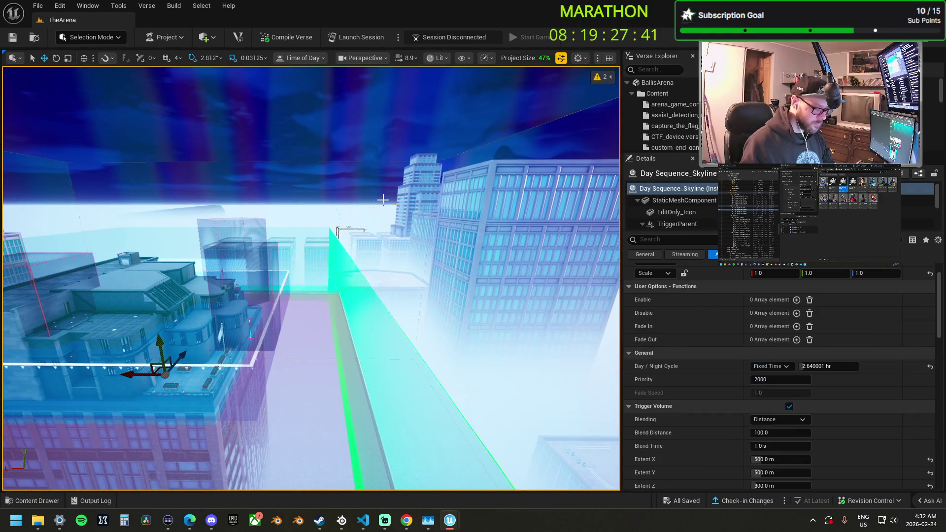
scroll(700, 338, "down", 1)
mouse_move(828, 351)
left_mouse_down()
mouse_move(867, 351)
mouse_move(803, 351)
mouse_move(828, 350)
left_mouse_up()
key("w")
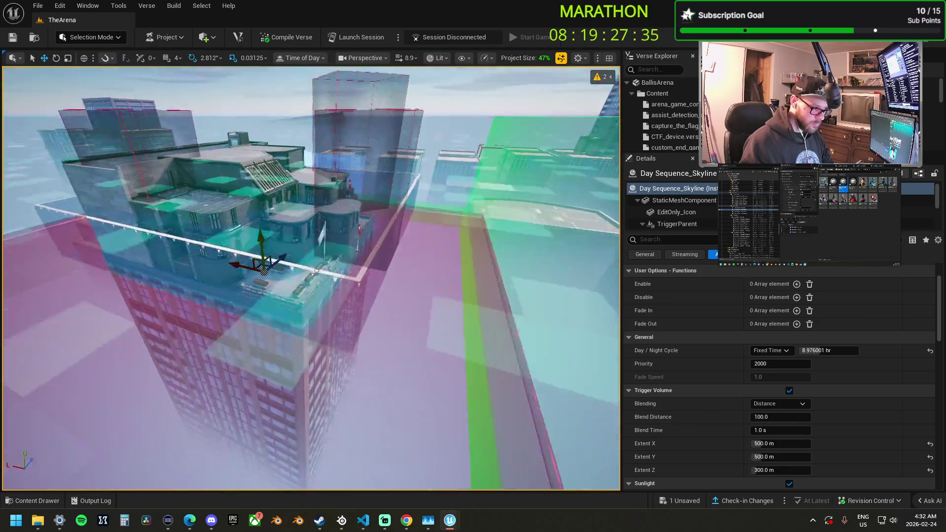
key("s")
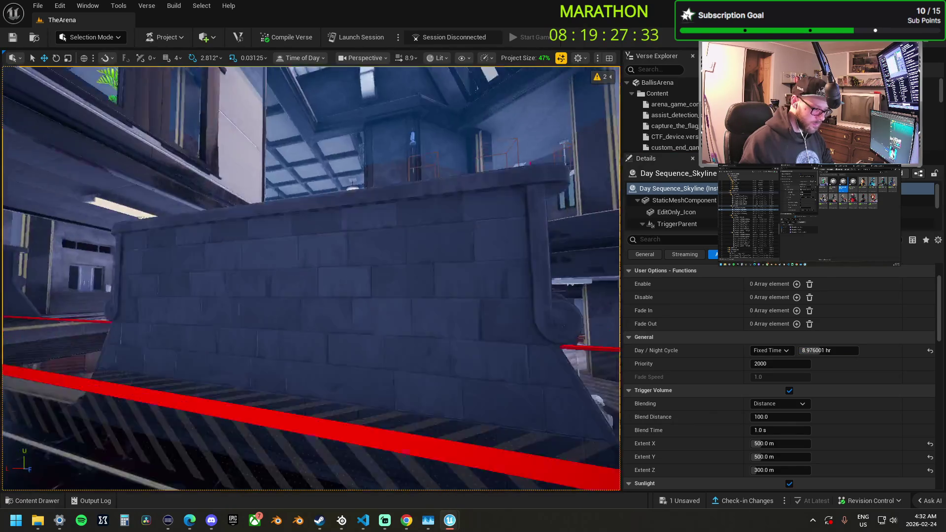
key("s")
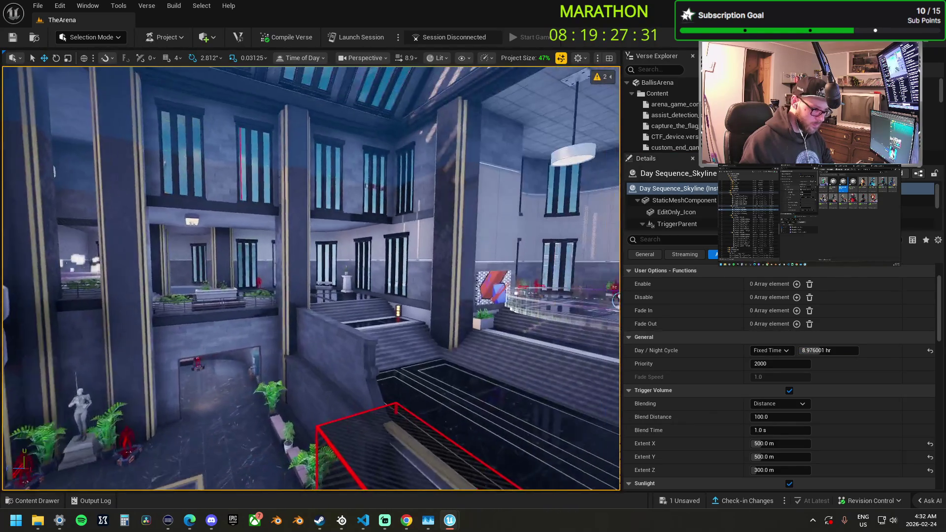
mouse_move(829, 349)
left_mouse_down()
mouse_move(811, 351)
mouse_move(871, 351)
left_mouse_up()
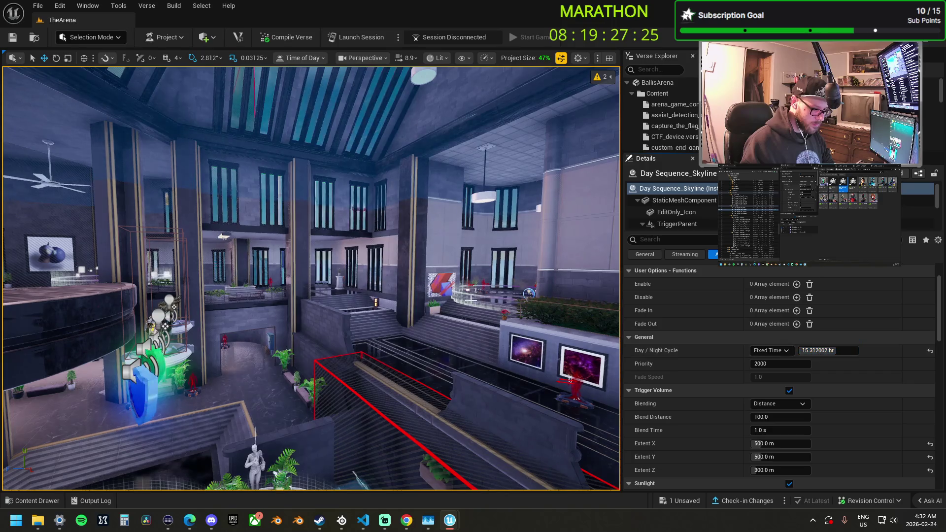
mouse_move(365, 296)
left_mouse_down()
mouse_move(347, 276)
mouse_move(345, 241)
mouse_move(345, 261)
left_mouse_up()
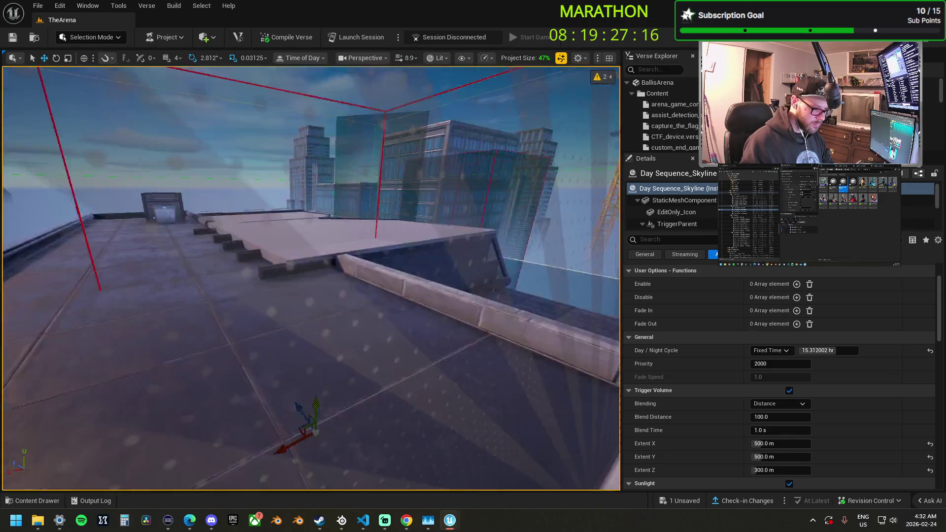
mouse_move(345, 261)
left_mouse_down()
mouse_move(444, 256)
mouse_move(375, 246)
mouse_move(439, 288)
left_mouse_up()
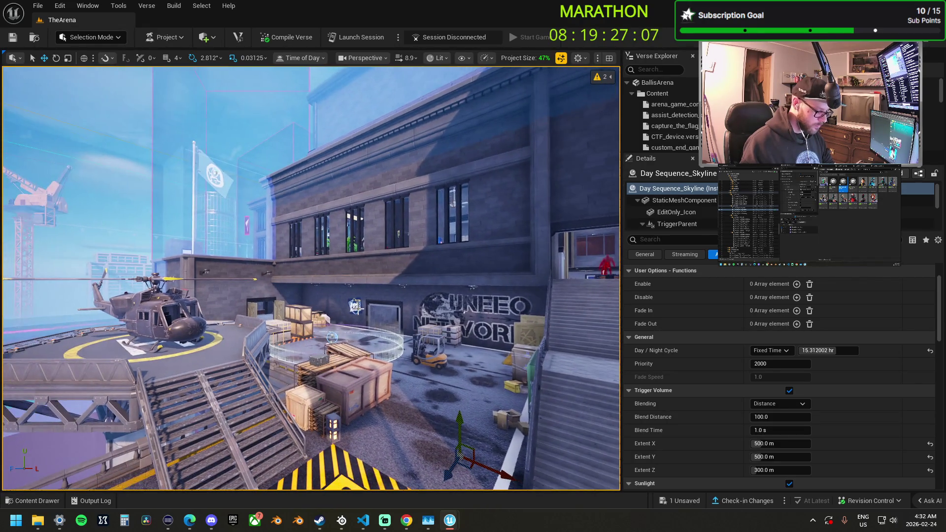
Turn on Game View and fly from the courtyard over the wall toward the helipad
key("1")
scroll(373, 313, "up", 3)
key("g")
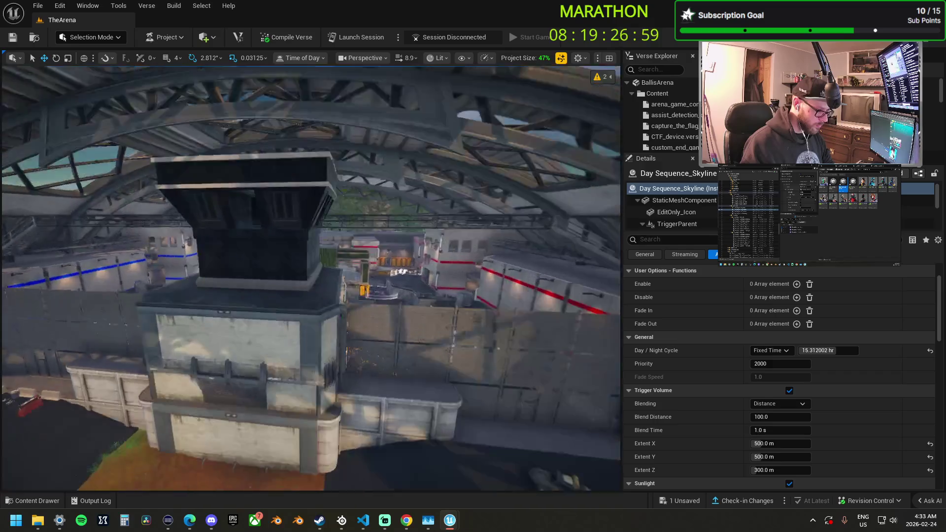
key("w")
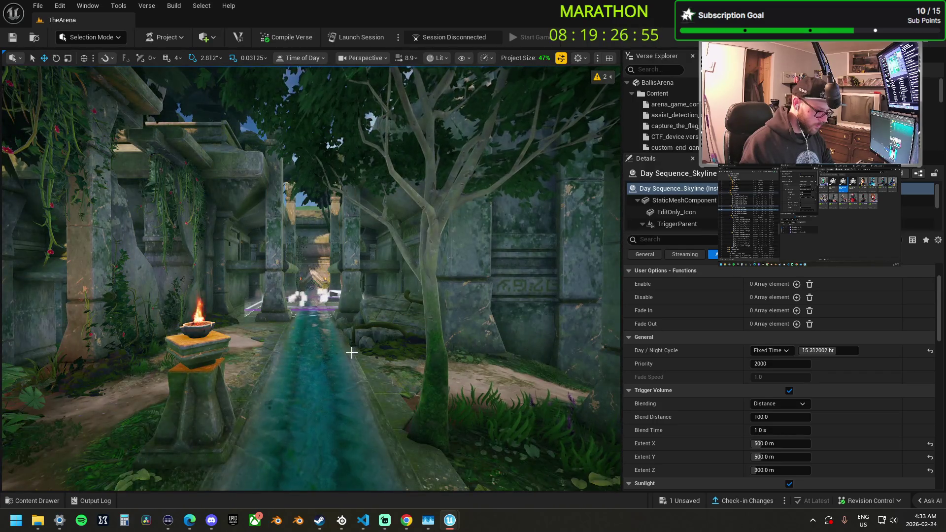
key("w")
key("w")
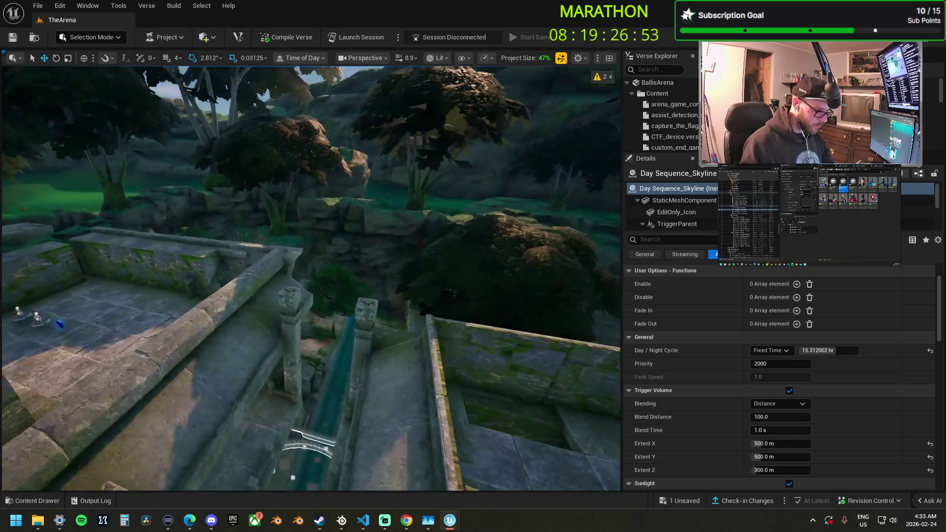
key("w")
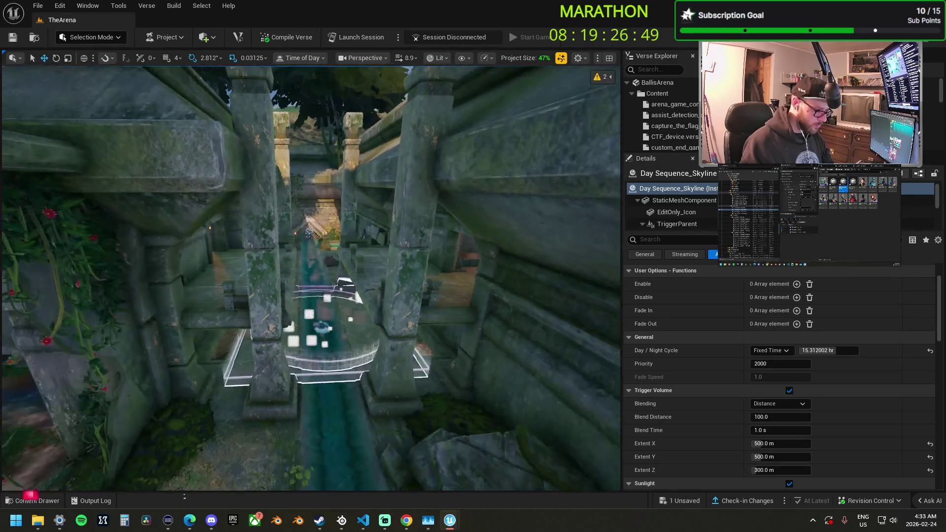
key("w")
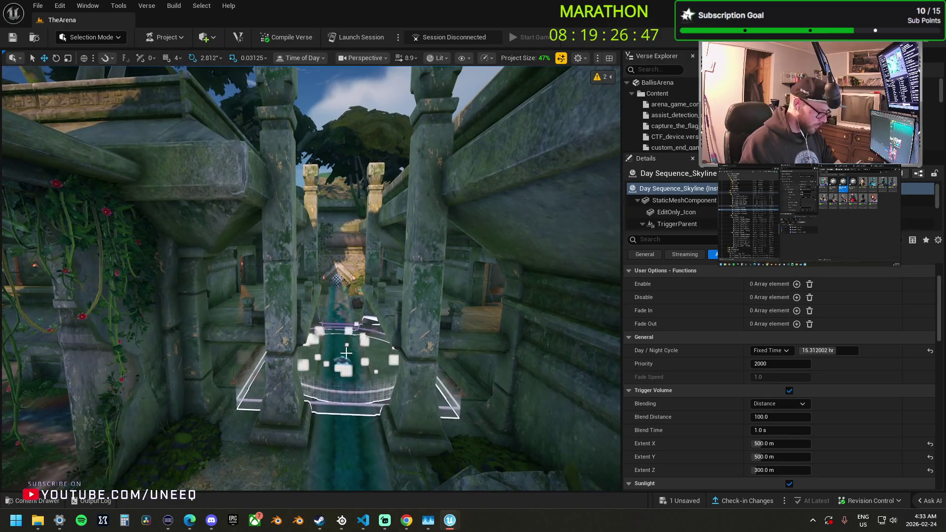
key("w")
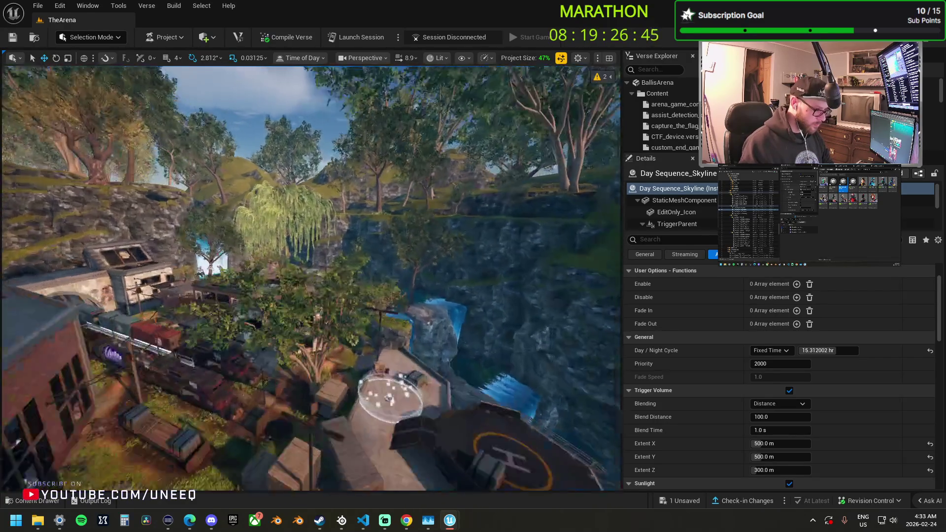
key("s")
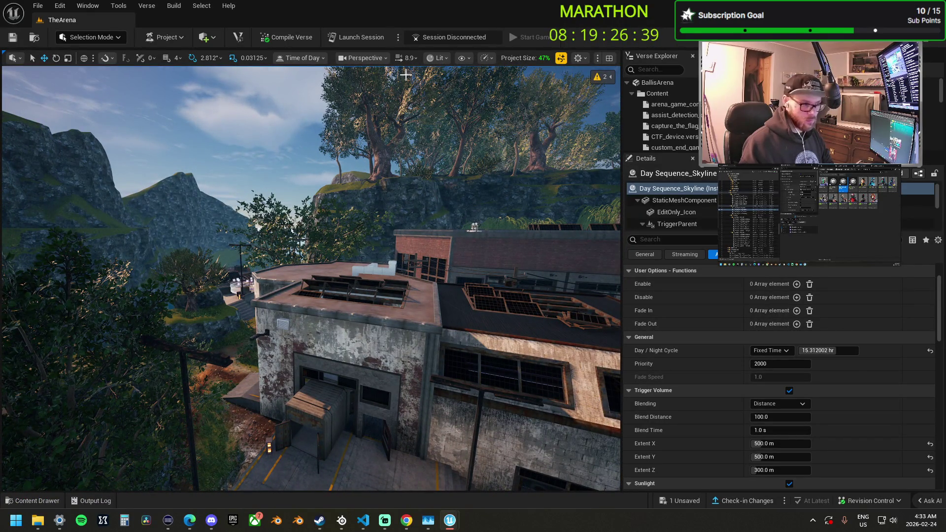
Set the preview time of day to 10.625
left_click(320, 58)
left_click_drag(383, 87, 366, 87)
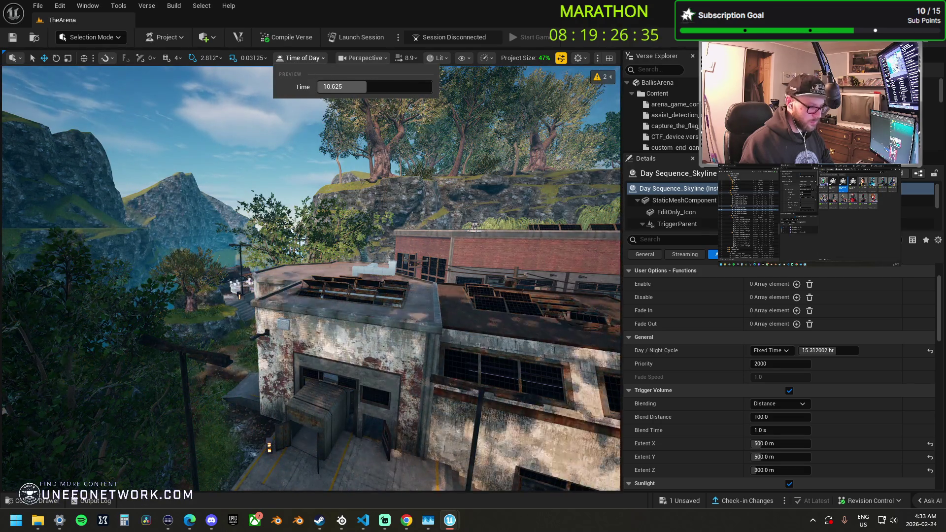
mouse_move(283, 299)
left_mouse_down()
mouse_move(345, 295)
mouse_move(246, 291)
mouse_move(325, 291)
mouse_move(271, 290)
mouse_move(293, 291)
left_mouse_up()
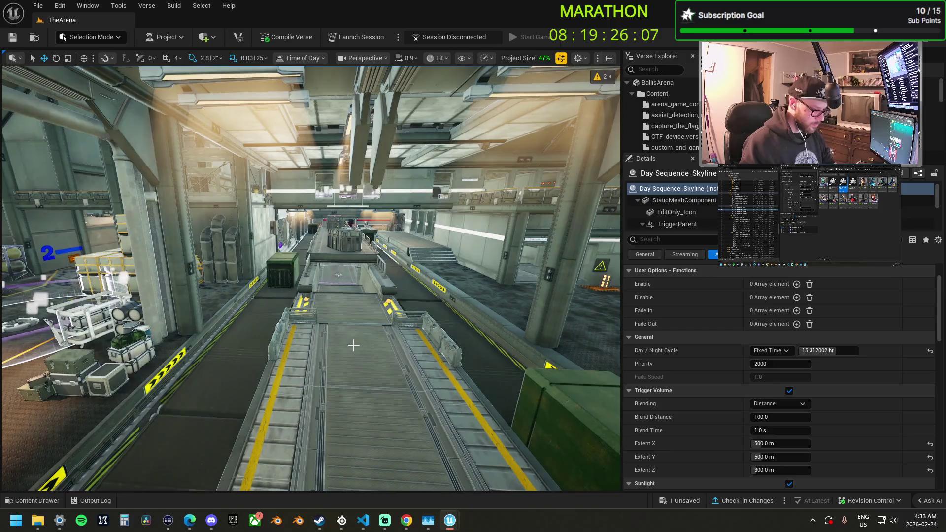
key("w")
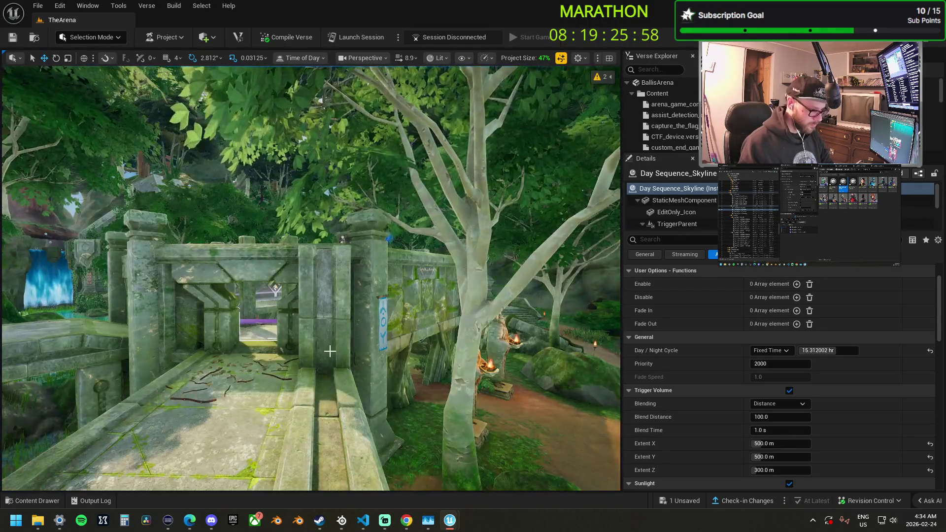
left_click_drag(330, 351, 360, 351)
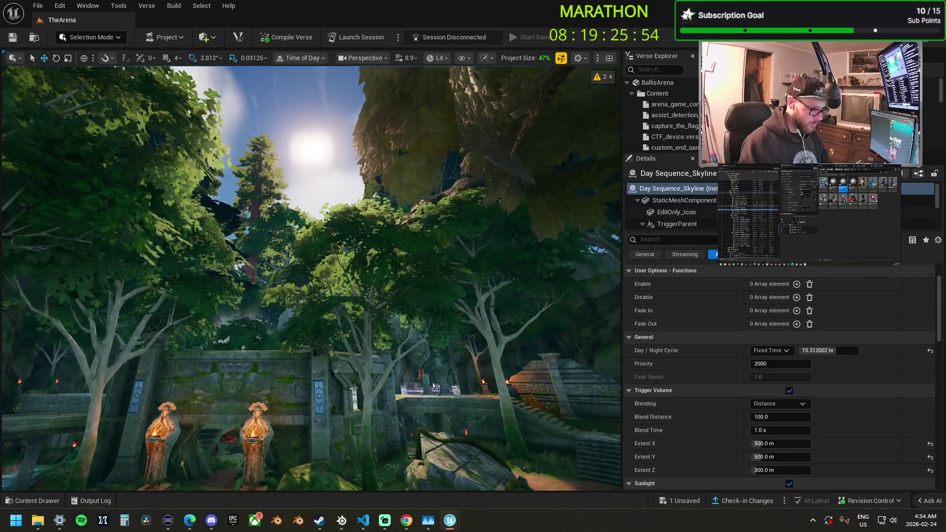
left_click_drag(360, 351, 325, 351)
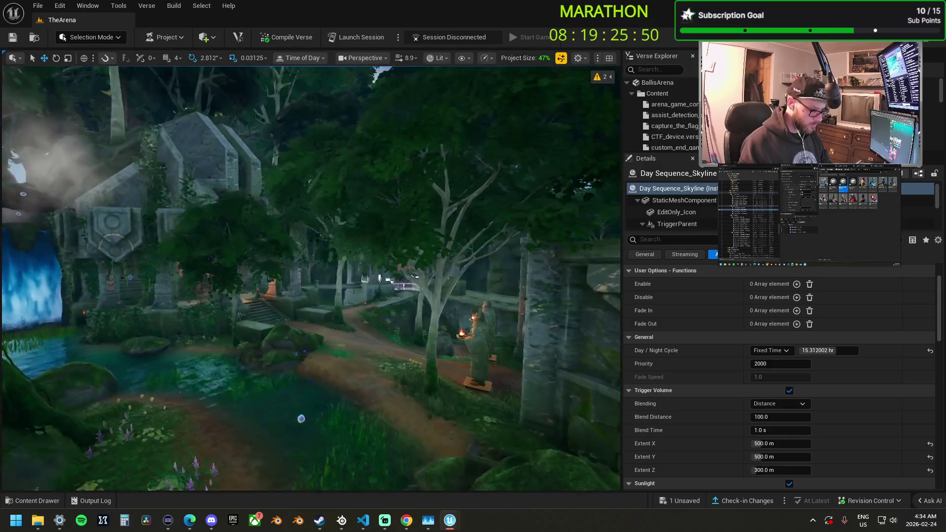
mouse_move(325, 351)
left_mouse_down()
mouse_move(345, 351)
mouse_move(258, 351)
mouse_move(258, 316)
left_mouse_up()
scroll(311, 278, "up", 4)
scroll(311, 278, "up", 2)
key("s")
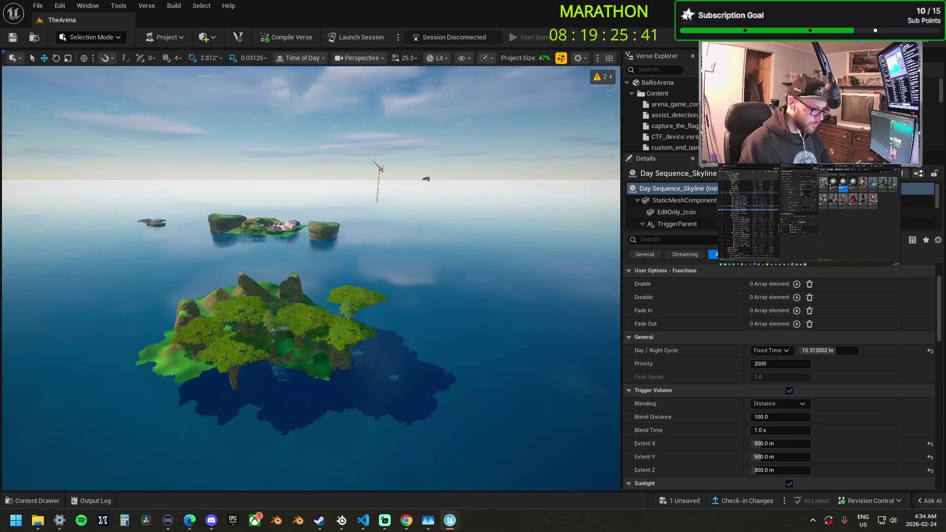
left_click_drag(311, 278, 276, 266)
scroll(311, 279, "up", 1)
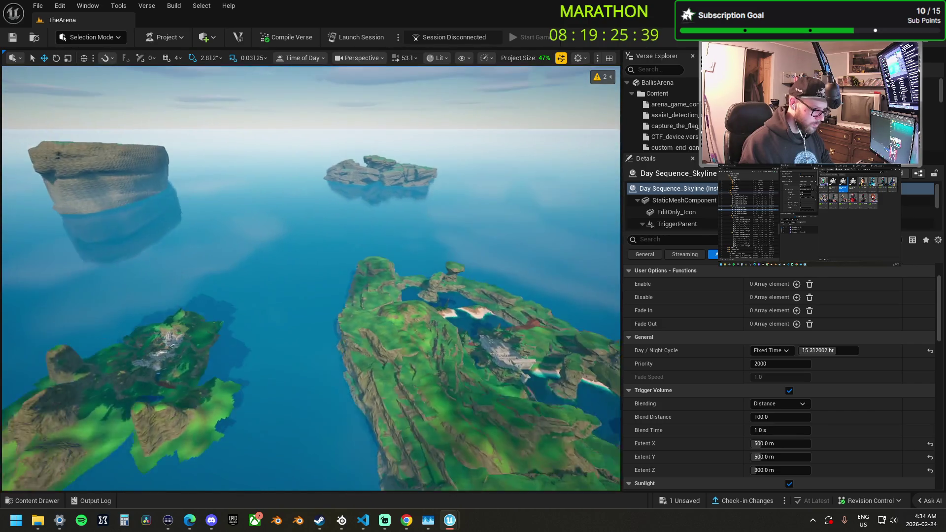
scroll(310, 279, "up", 1)
mouse_move(310, 279)
left_mouse_down()
mouse_move(345, 276)
mouse_move(316, 278)
mouse_move(320, 323)
mouse_move(345, 325)
mouse_move(316, 326)
mouse_move(341, 331)
mouse_move(355, 316)
left_mouse_up()
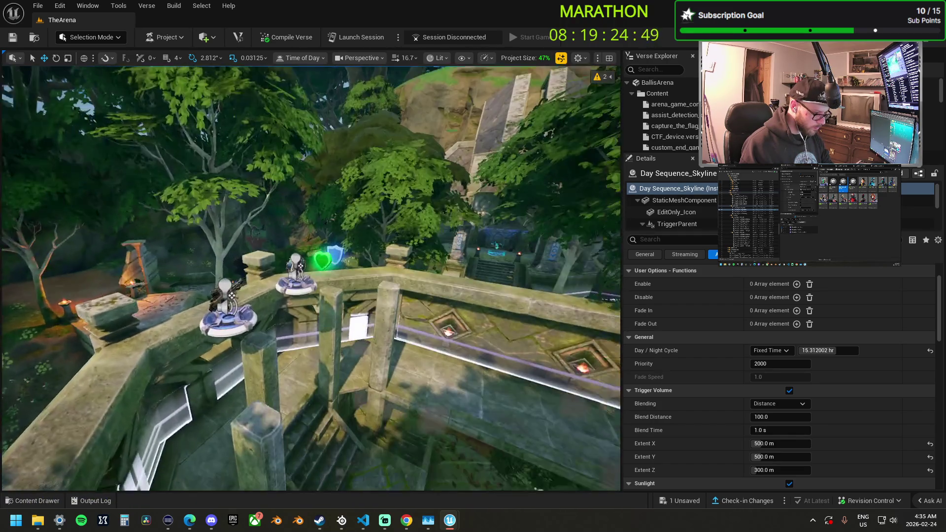
scroll(403, 300, "down", 2)
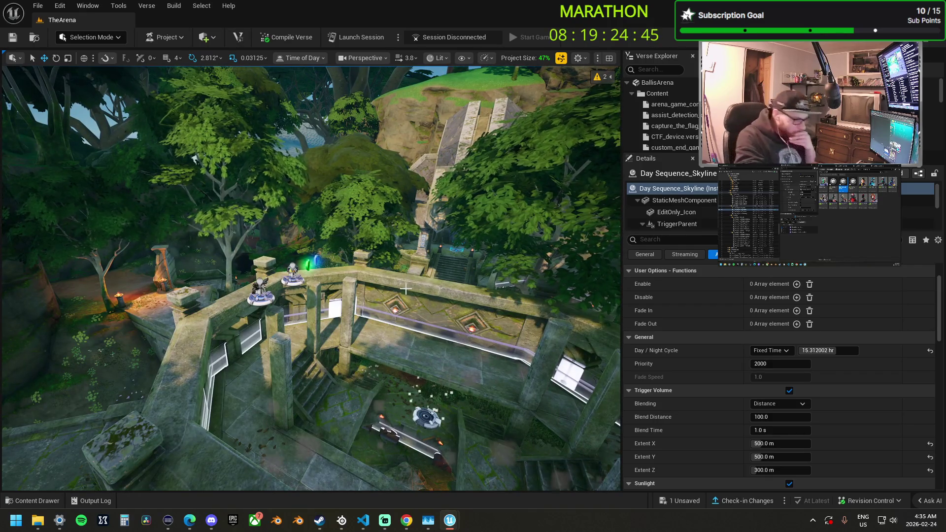
Launch a TheArena playtest session, saving the changed Day Sequence_Skyline when prompted
left_click(369, 38)
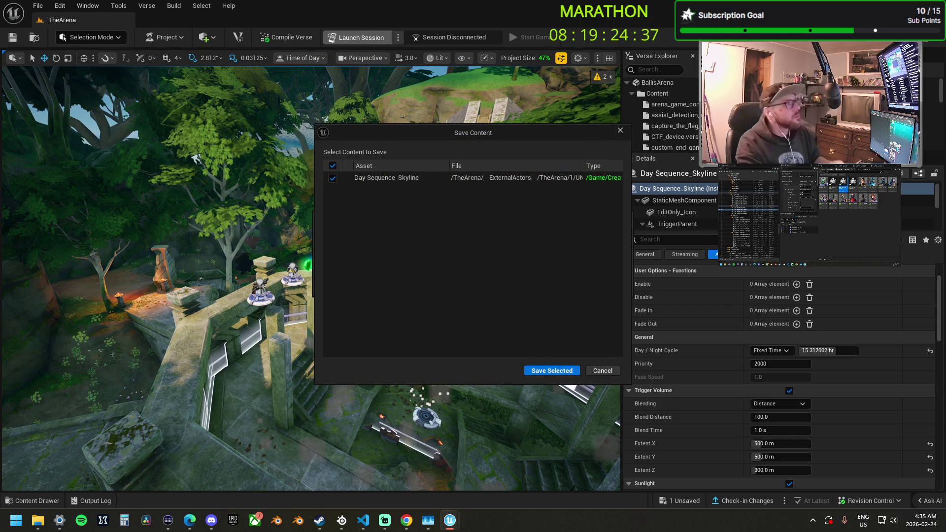
left_click(565, 372)
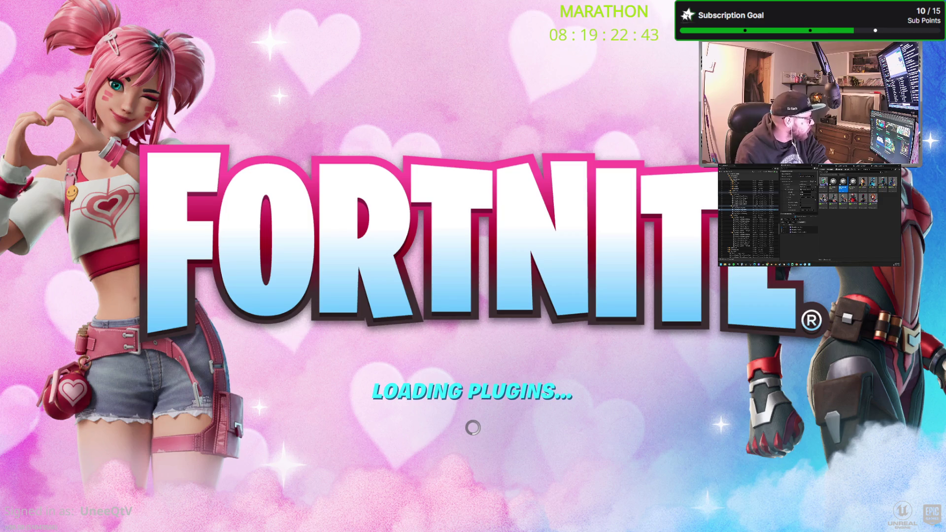
Switch from the loading Fortnite client to the File Explorer window
key("alt+Tab")
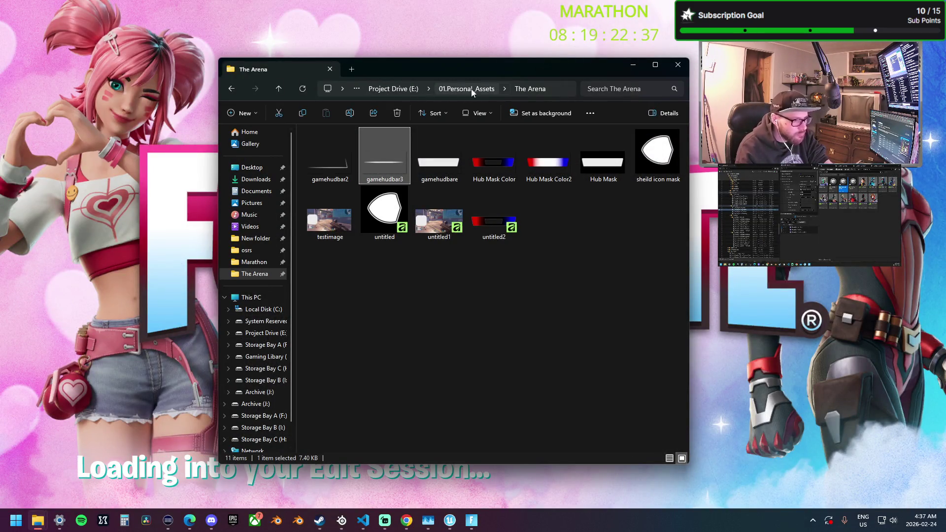
Browse Pictures > UEFN > deadops, peek into 1080, and review the deadops thumbnails
left_click(253, 204)
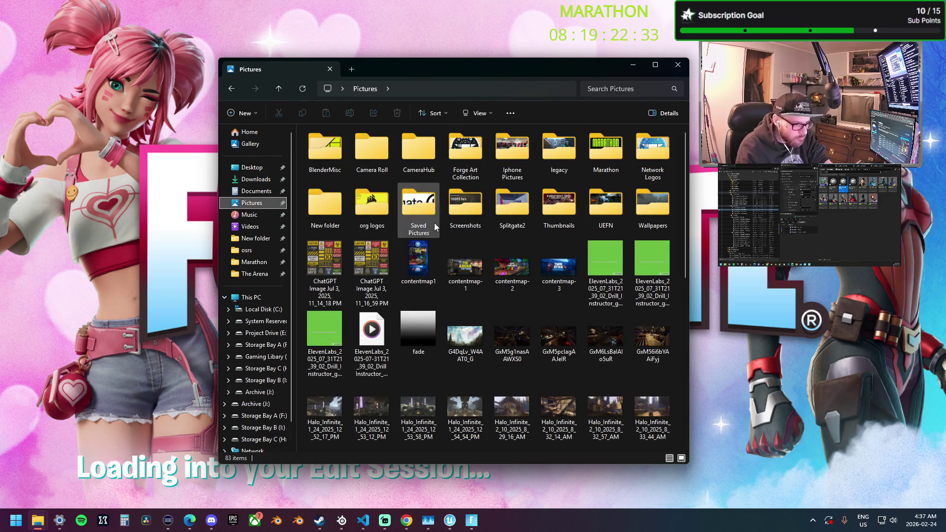
double_click(613, 214)
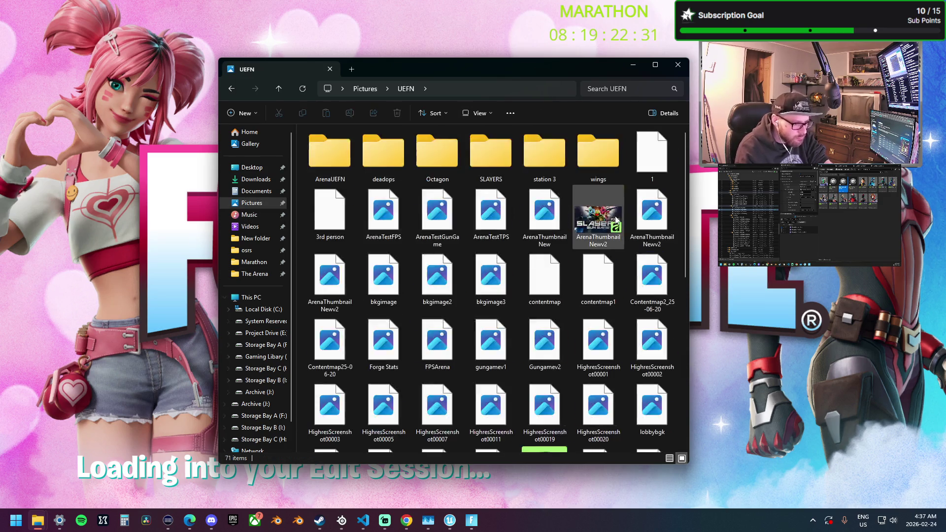
double_click(382, 164)
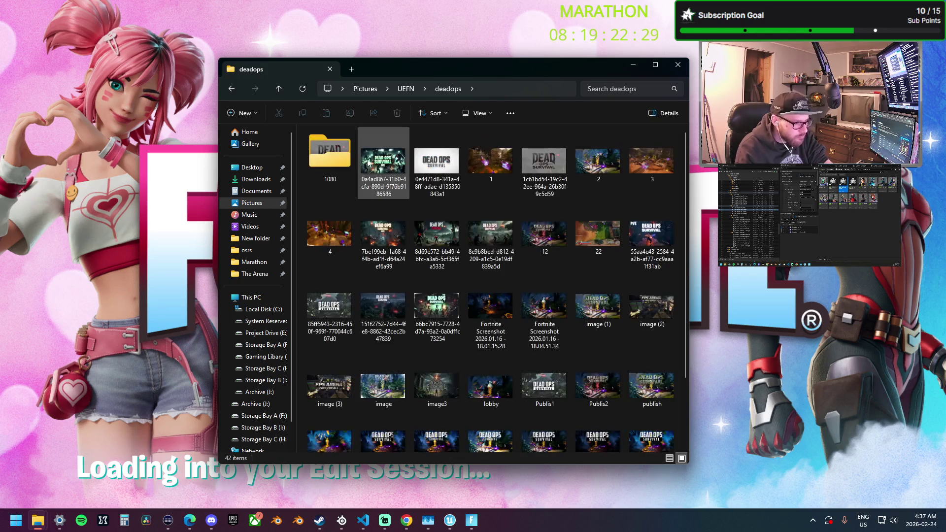
double_click(341, 162)
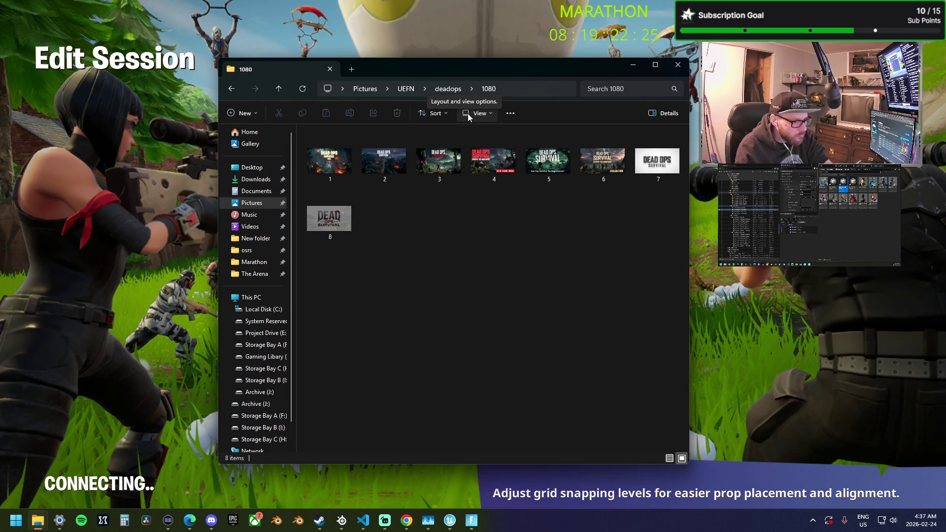
left_click(230, 90)
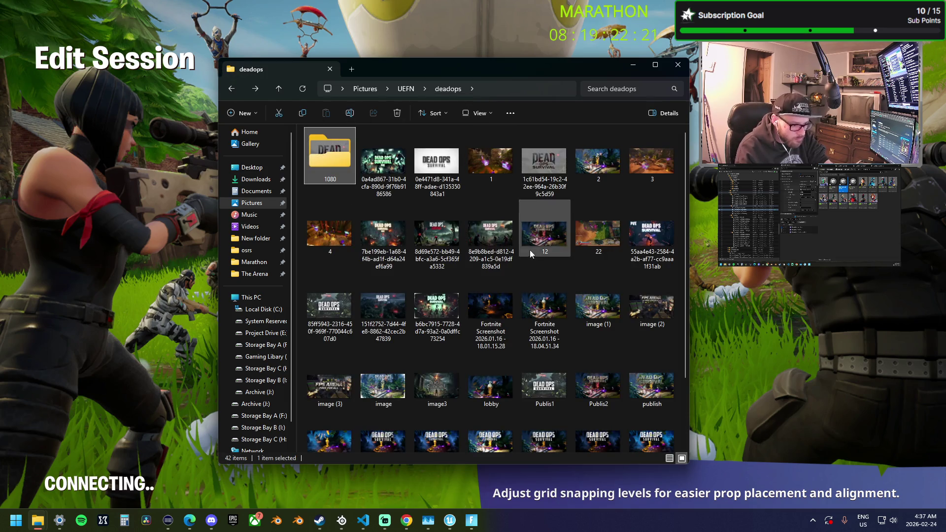
scroll(545, 310, "down", 3)
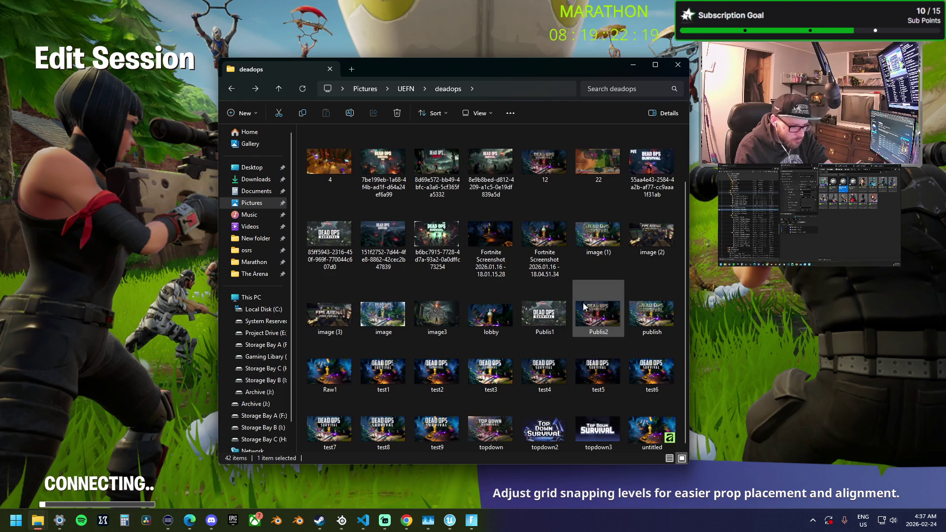
mouse_move(584, 306)
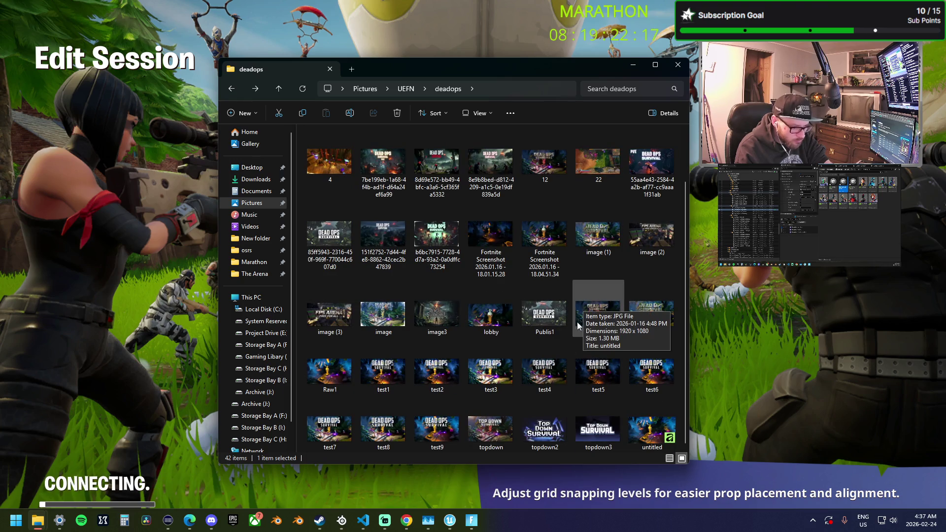
mouse_move(503, 425)
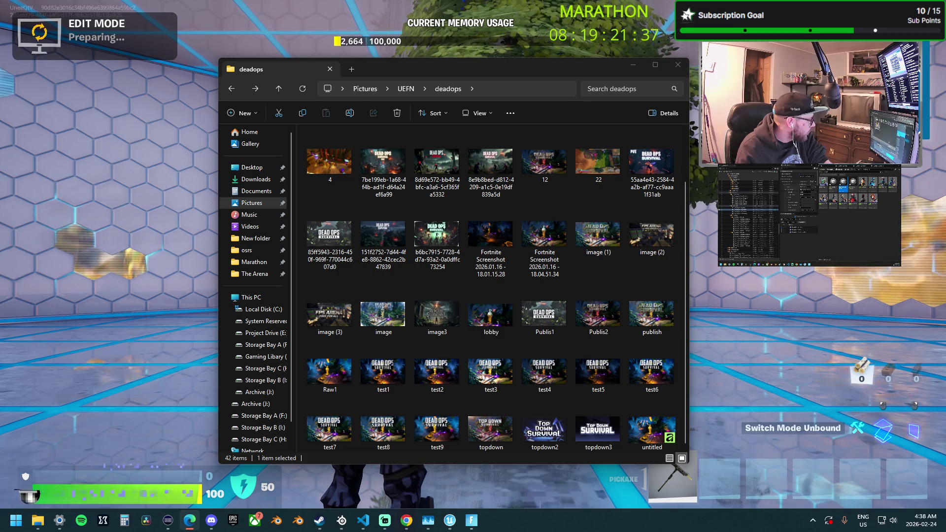
left_click(491, 89)
key("alt+Tab")
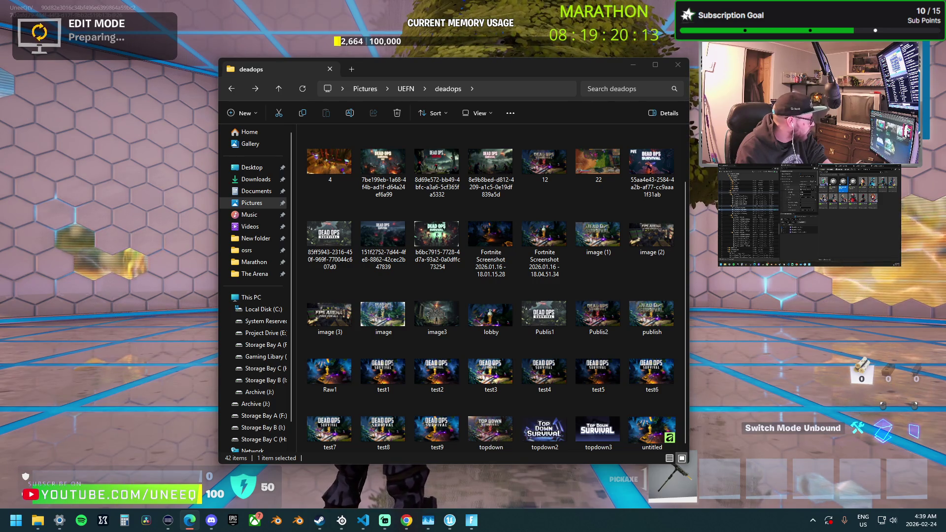
Bring the game forward and run across the grid floor past the trees, swinging the pickaxe
left_click(633, 65)
key("w")
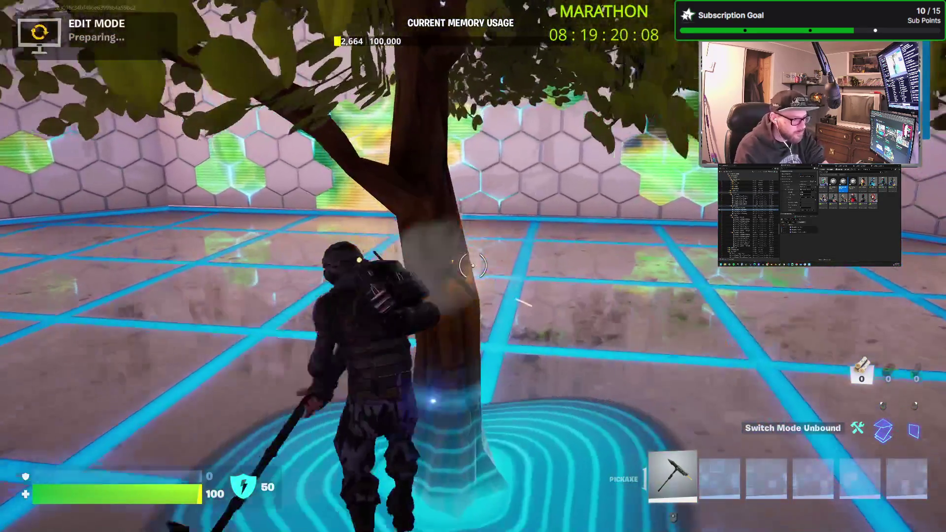
left_click(473, 266)
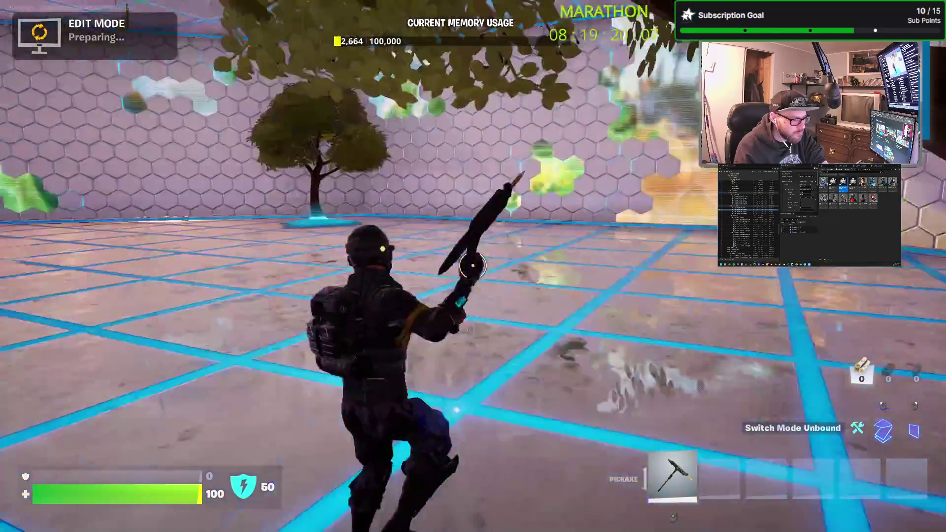
key("w")
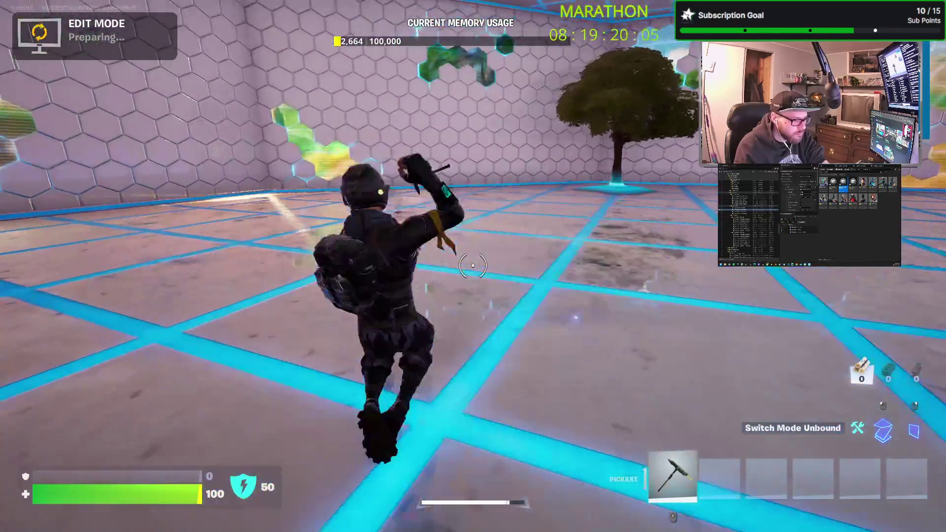
key("w")
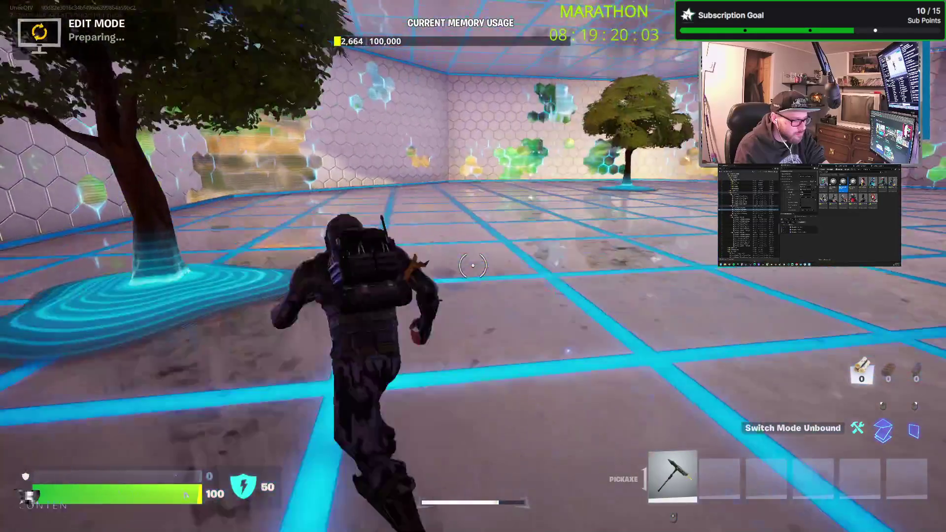
key("w")
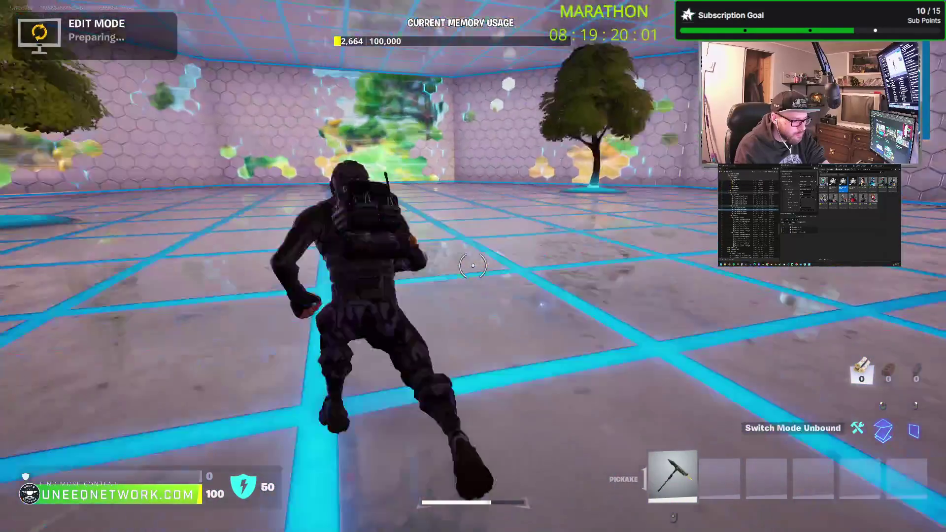
key("w")
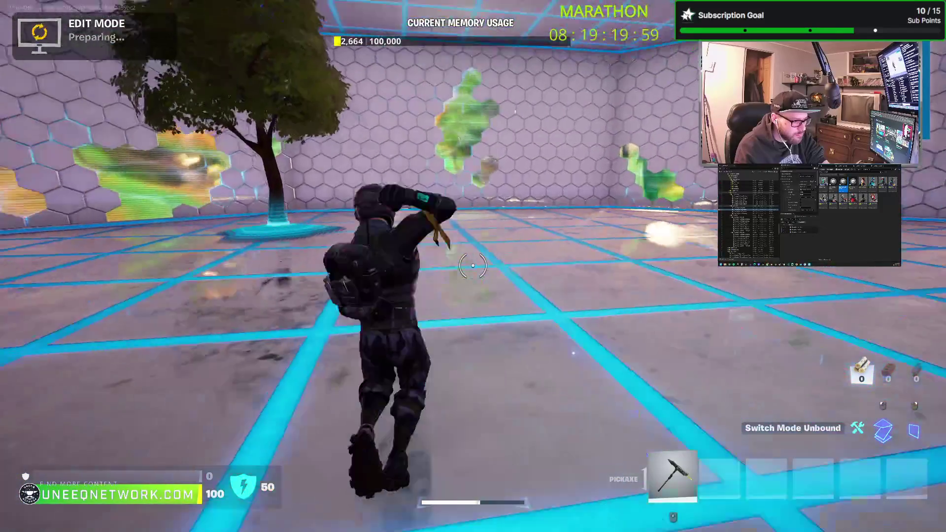
Crouch and run around the hex-walled room until facing the tree
key("ctrl")
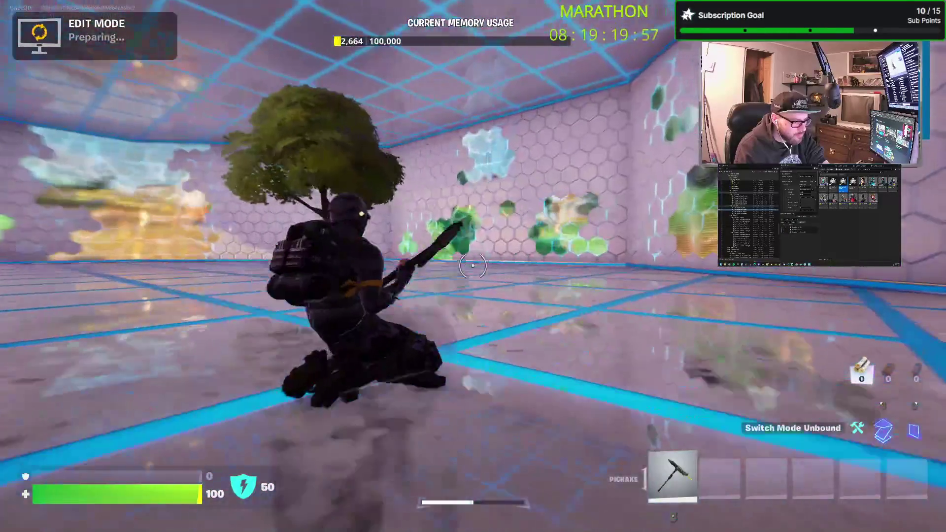
key("w")
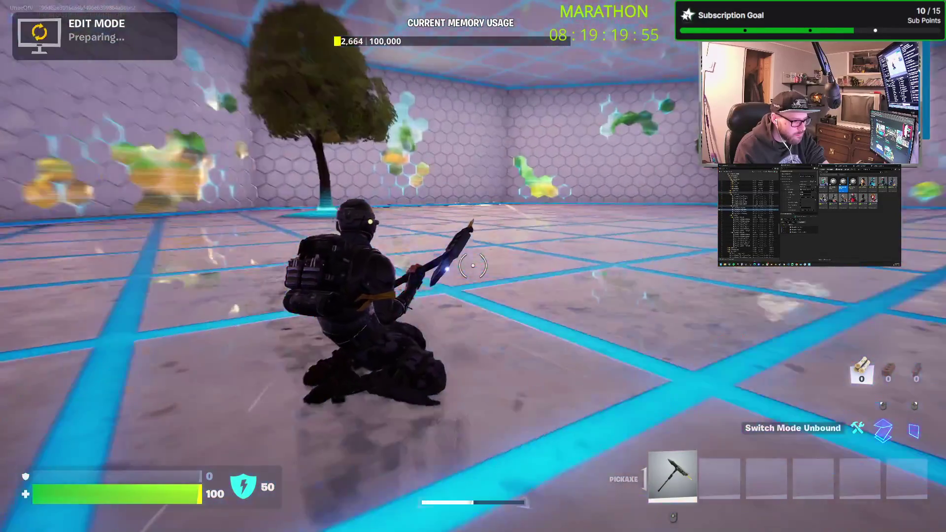
key("ctrl")
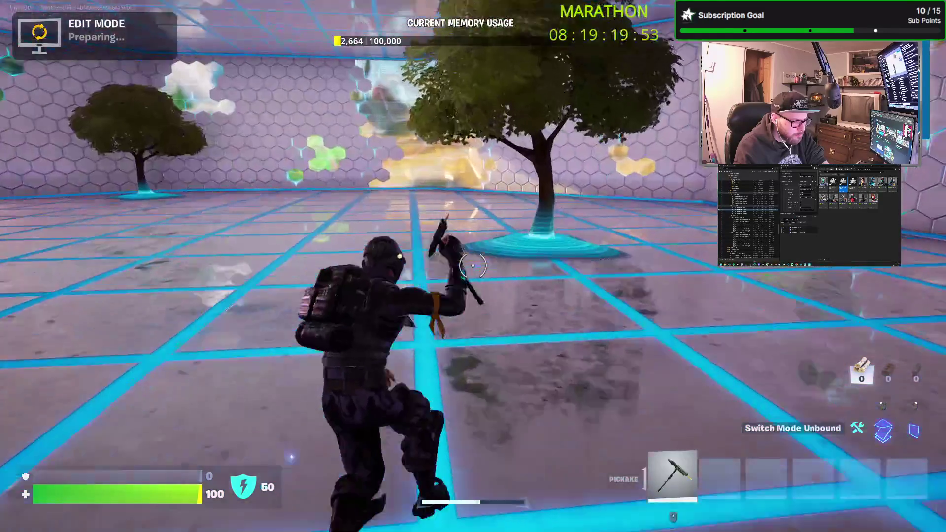
key("ctrl")
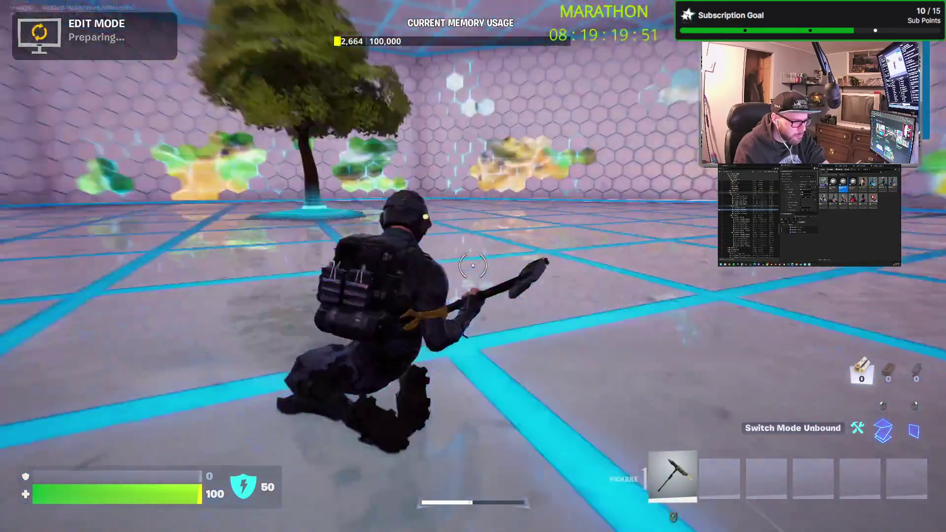
key("ctrl")
key("ctrl")
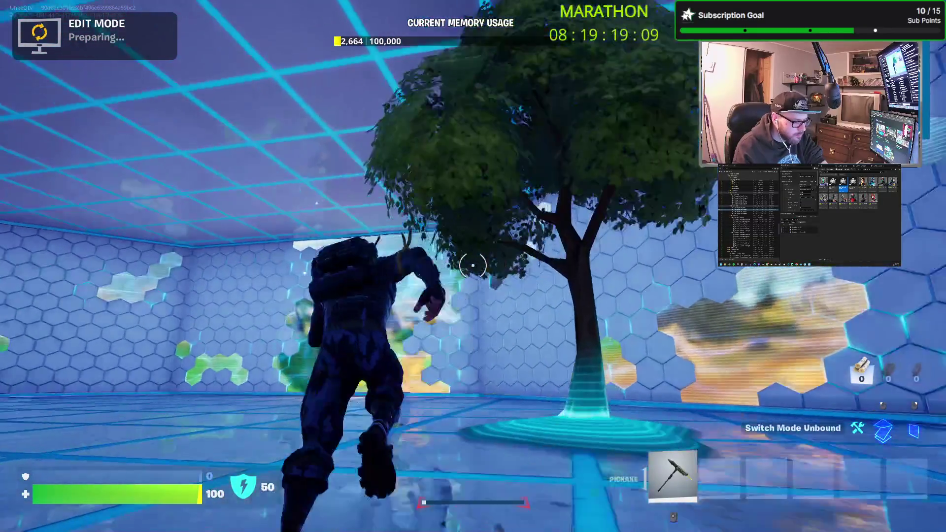
key("w")
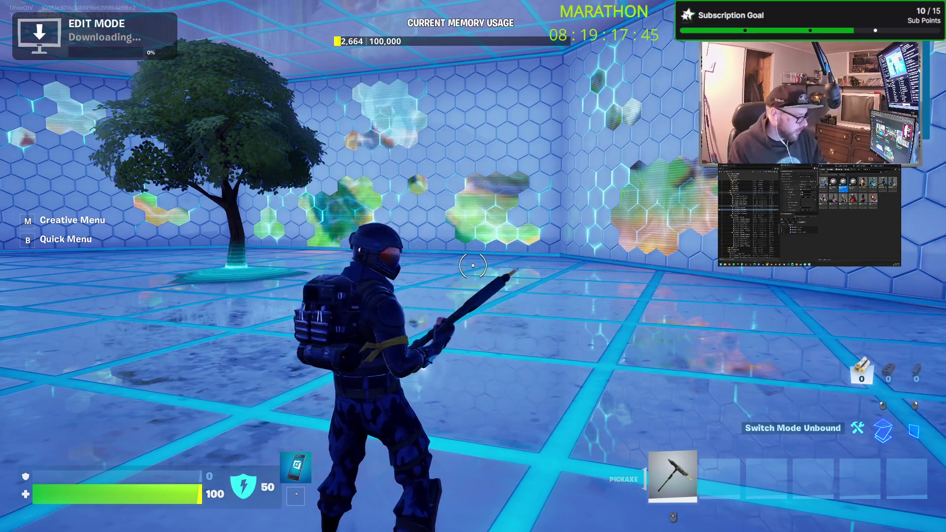
Open the inventory panel showing Currencies and Resources
key("Tab")
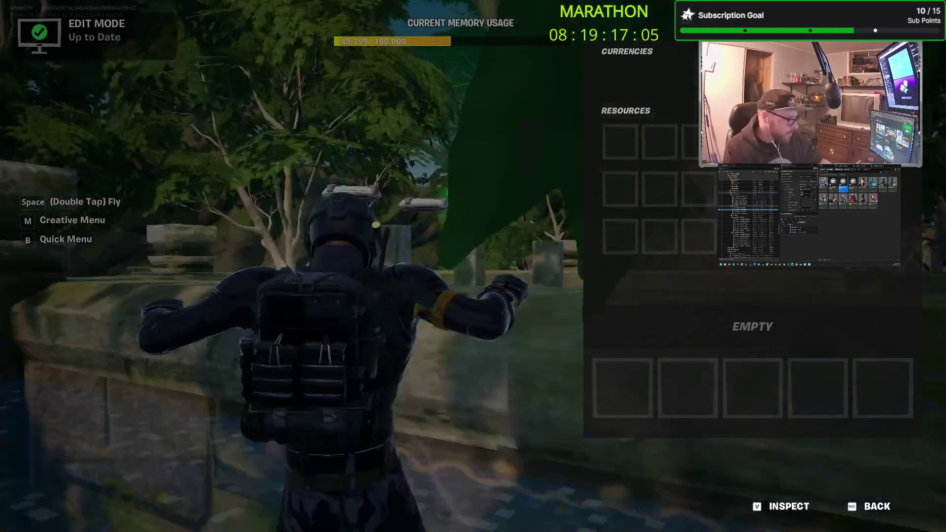
Close the inventory and check the Session options menu in Unreal Editor
key("Escape")
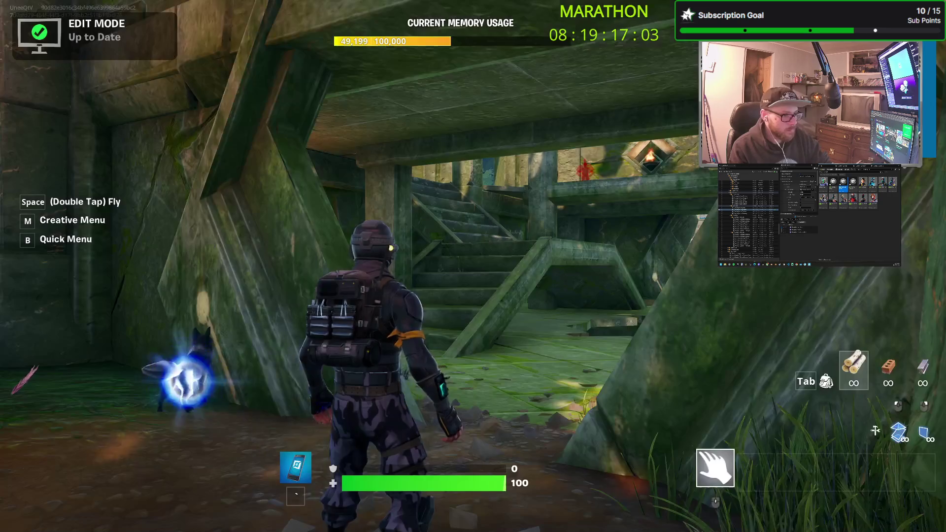
key("w")
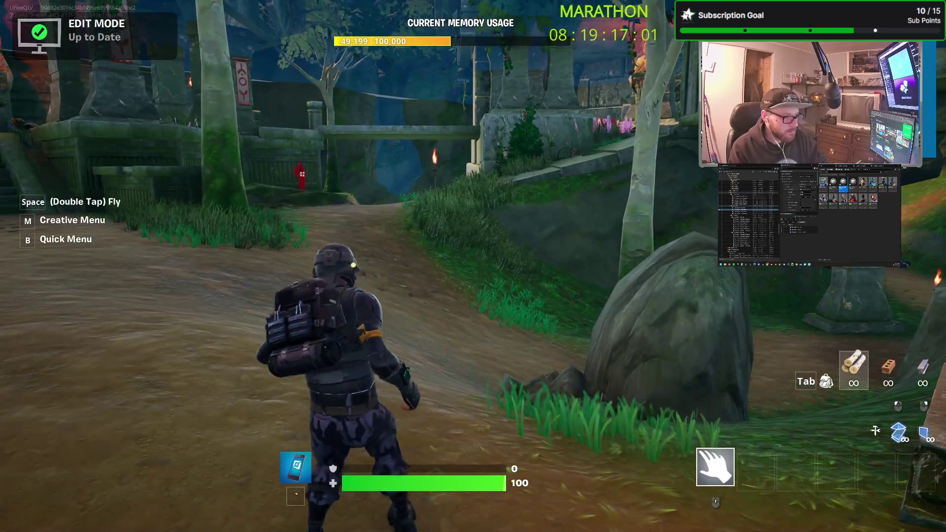
key("alt+Tab")
key("alt+Tab")
key("alt+Tab")
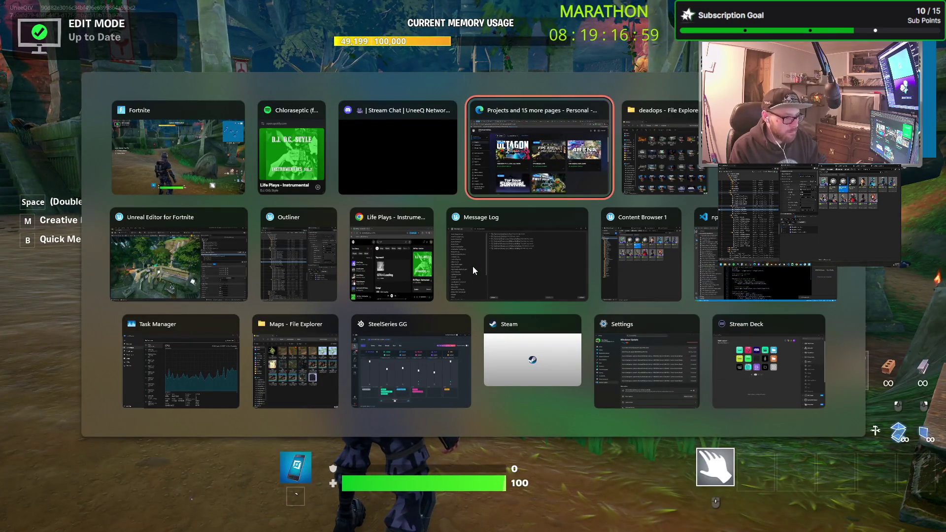
left_click(192, 265)
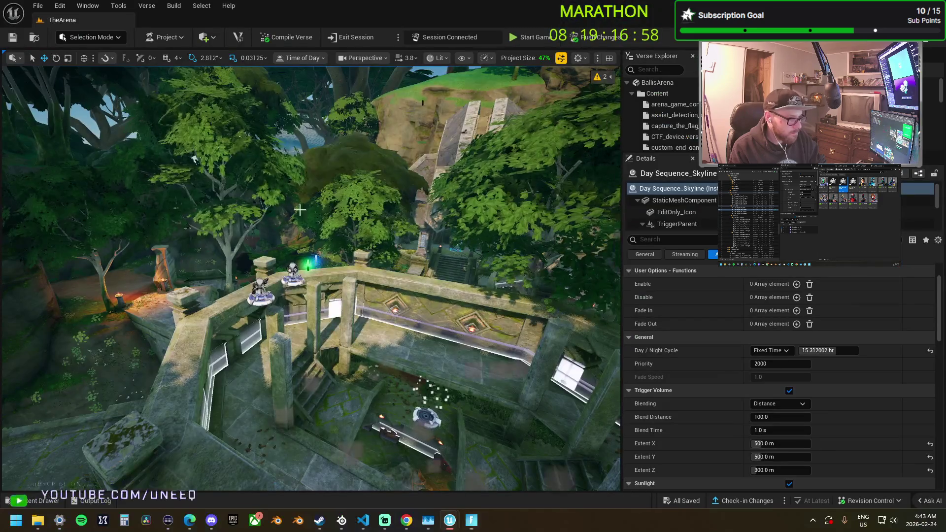
left_click(398, 37)
Return to Fortnite and start a game from the in-game Menu
key("alt+Tab")
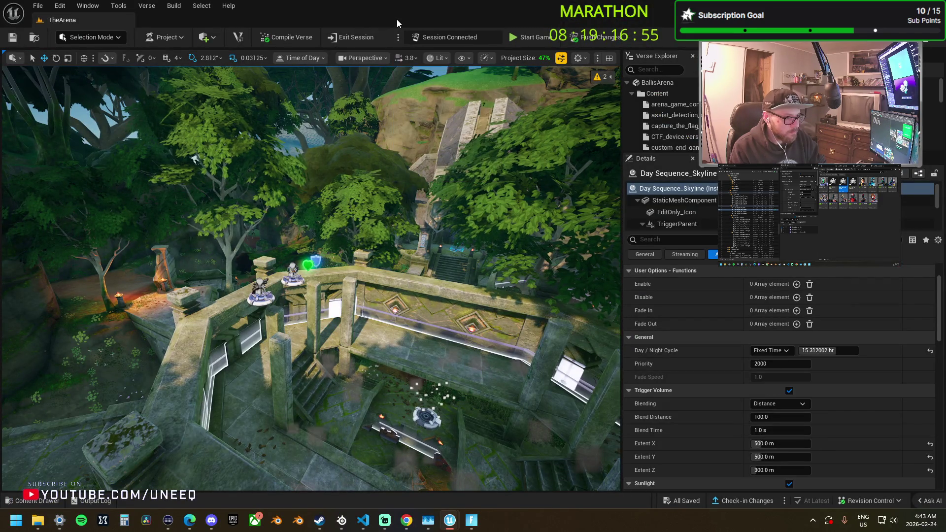
key("Escape")
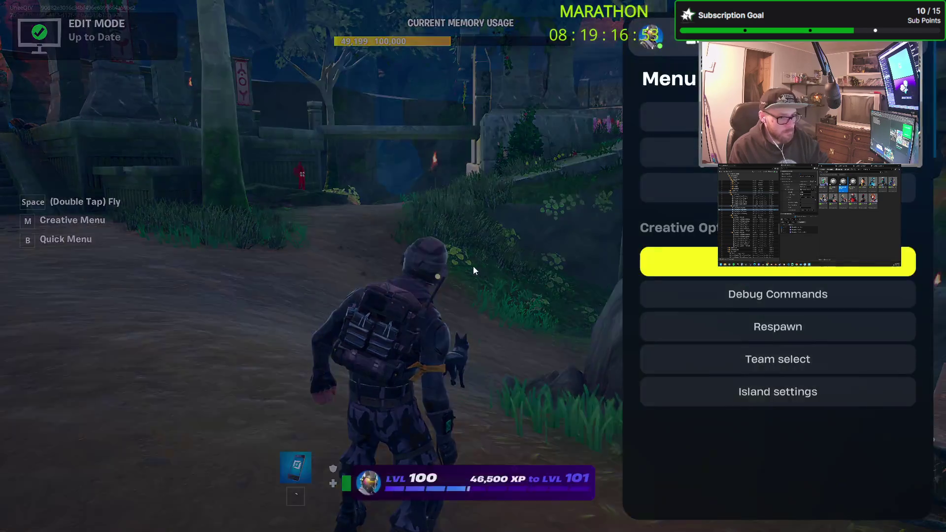
left_click(802, 272)
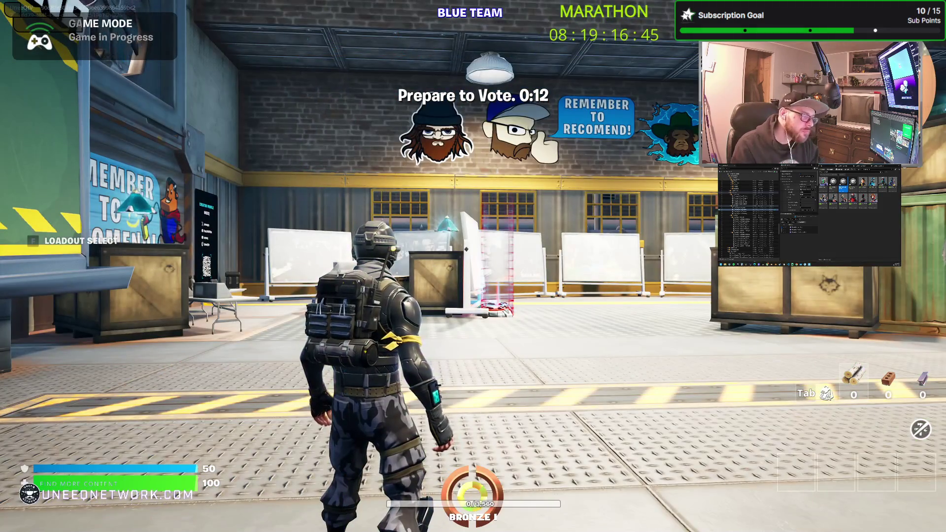
Play the voting lobby round empty-handed, then reopen the in-game Menu after it ends
key("w")
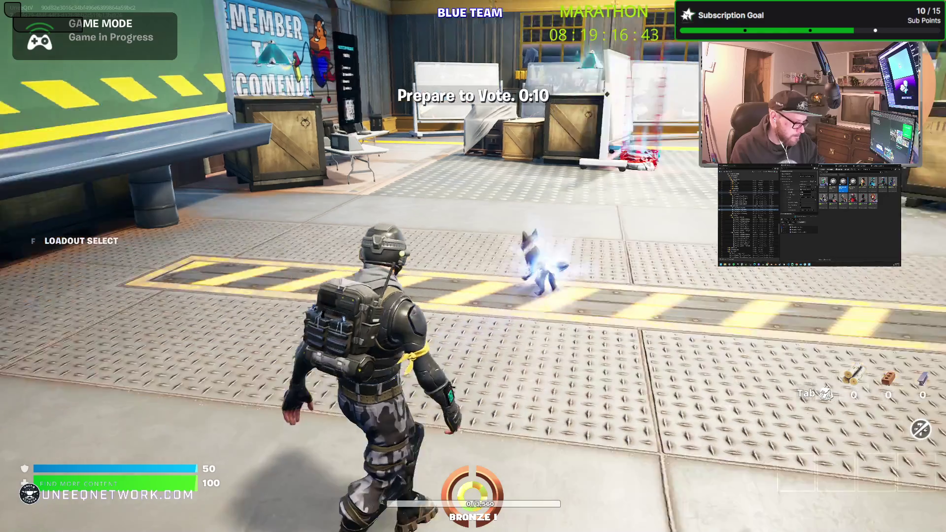
key("Escape")
key("Escape")
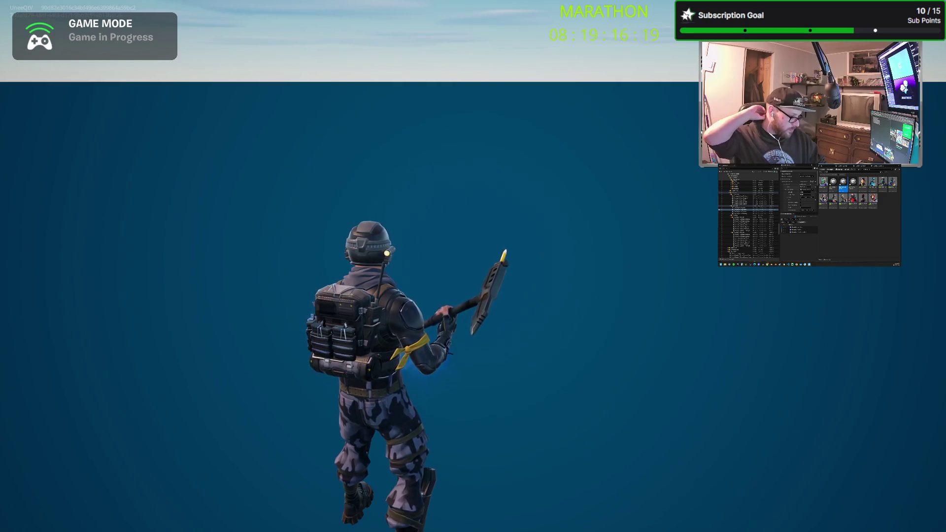
key("2")
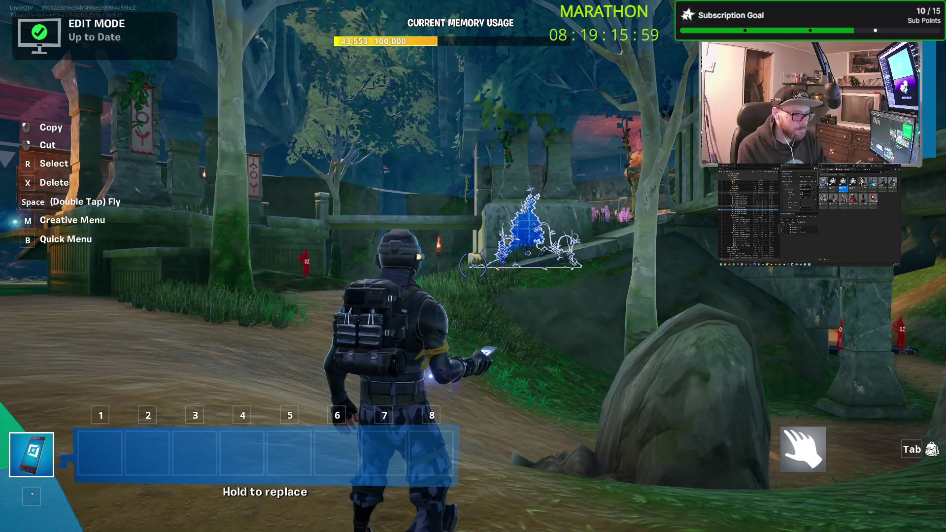
key("Escape")
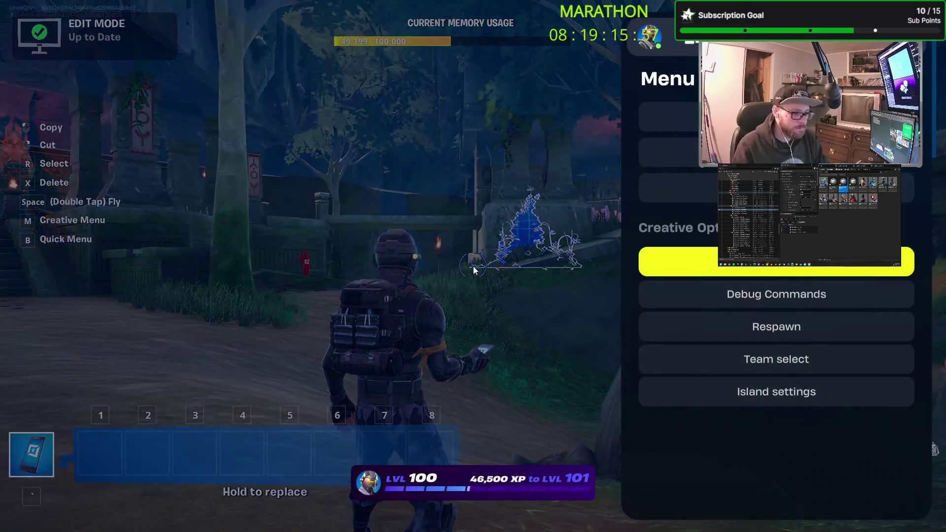
Start a new game of the island and run across the lobby toward the green containers
left_click(742, 270)
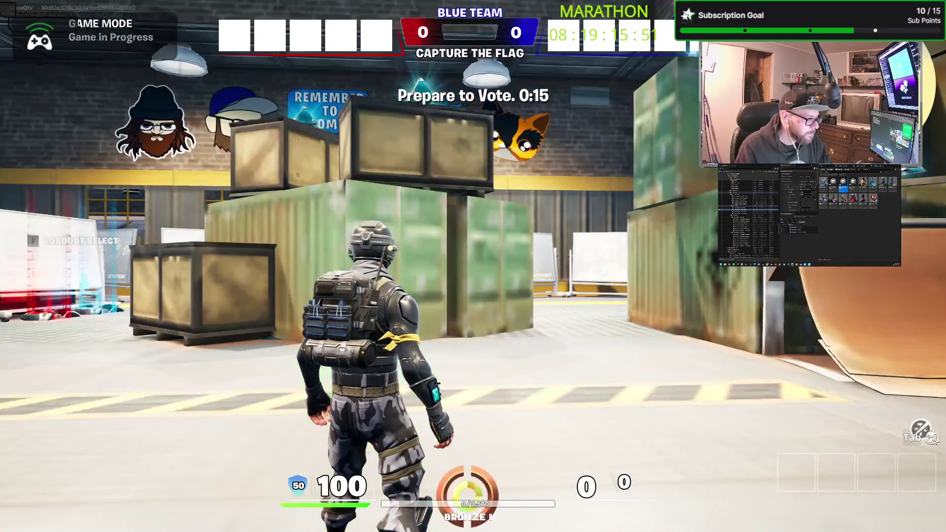
key("w")
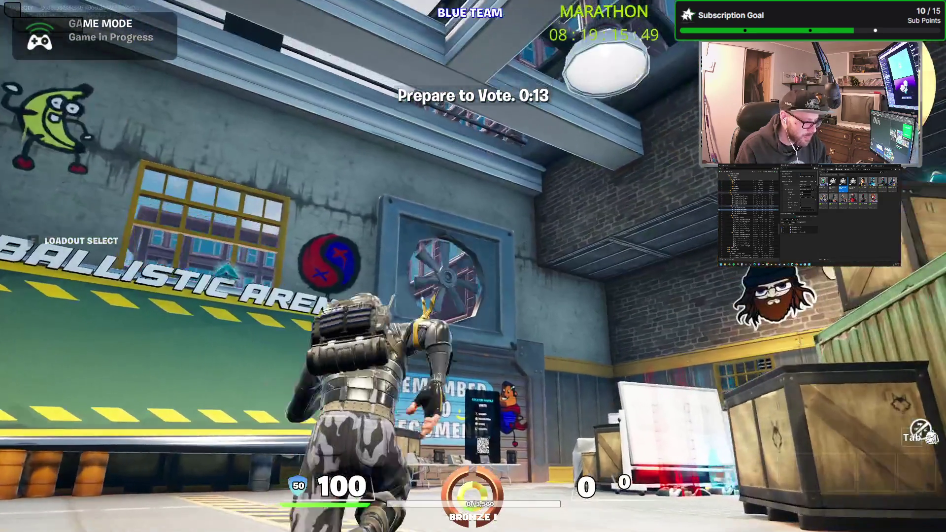
key("w")
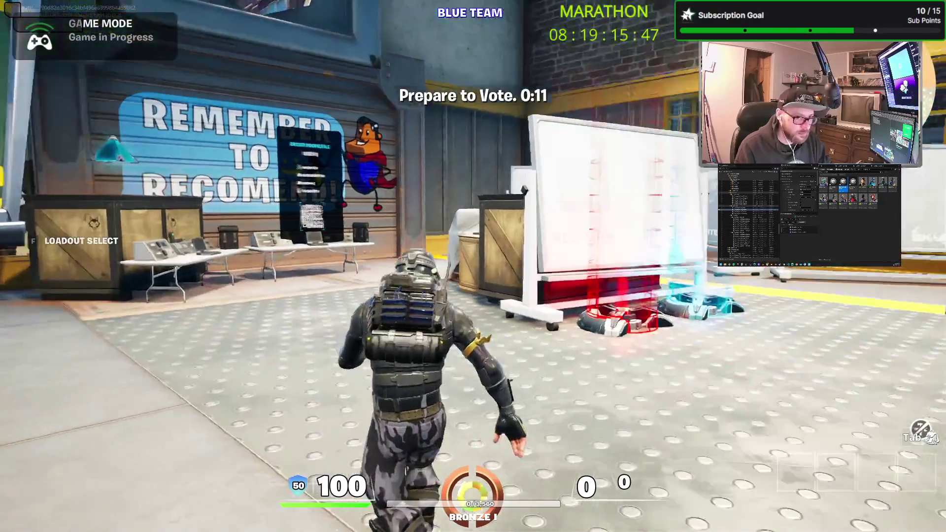
key("w")
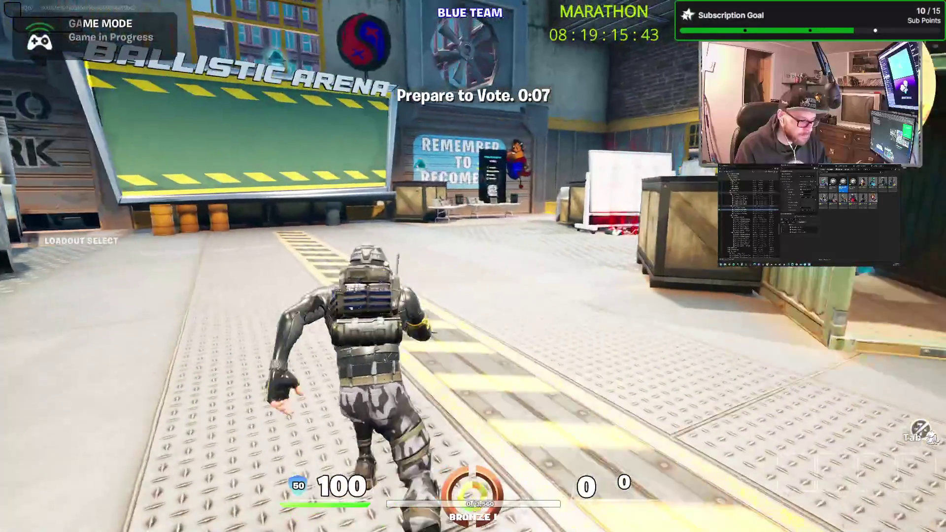
Check the arena map, then vote for MAP2 as the next map
key("m")
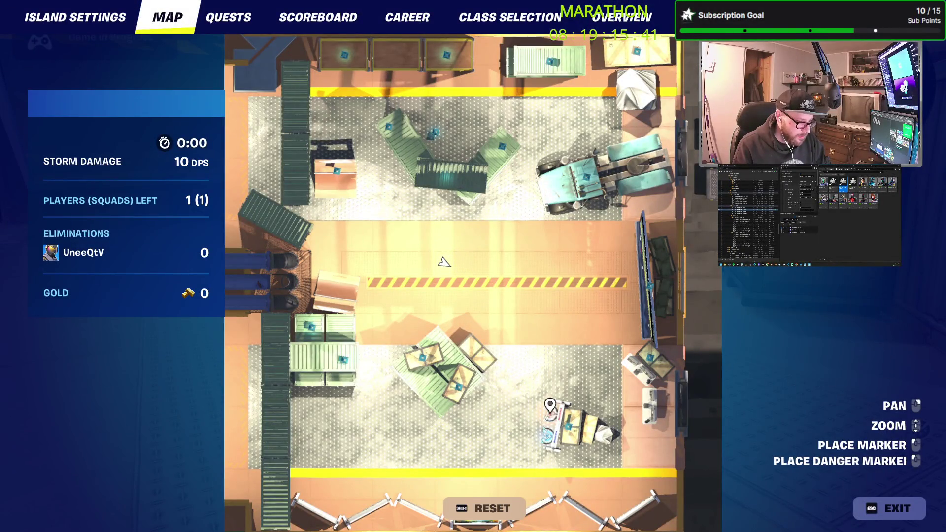
key("Escape")
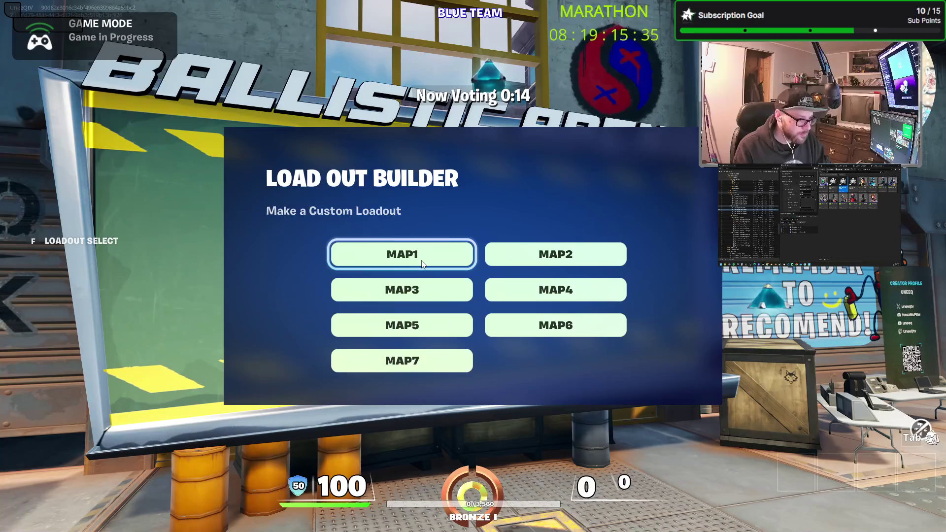
left_click(492, 262)
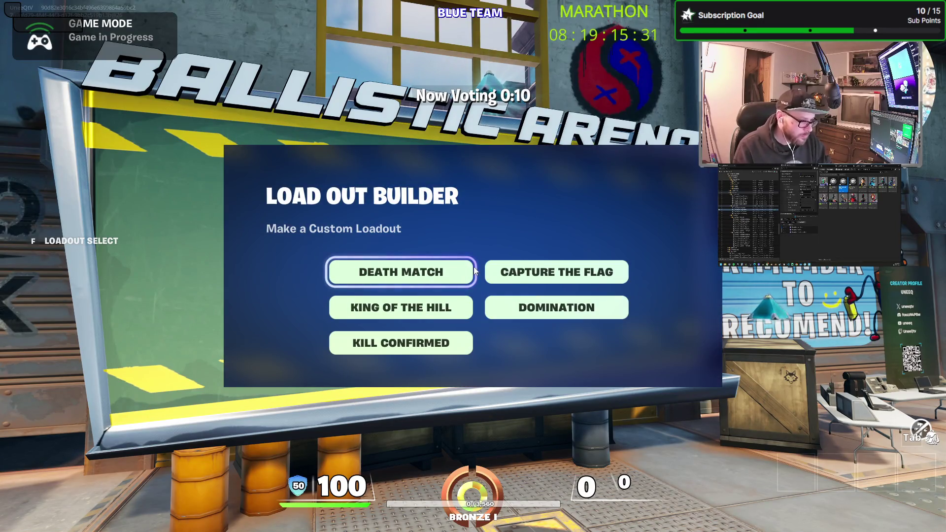
Vote for Capture the Flag with bot fill and choose to build a custom loadout
left_click(546, 276)
left_click(424, 302)
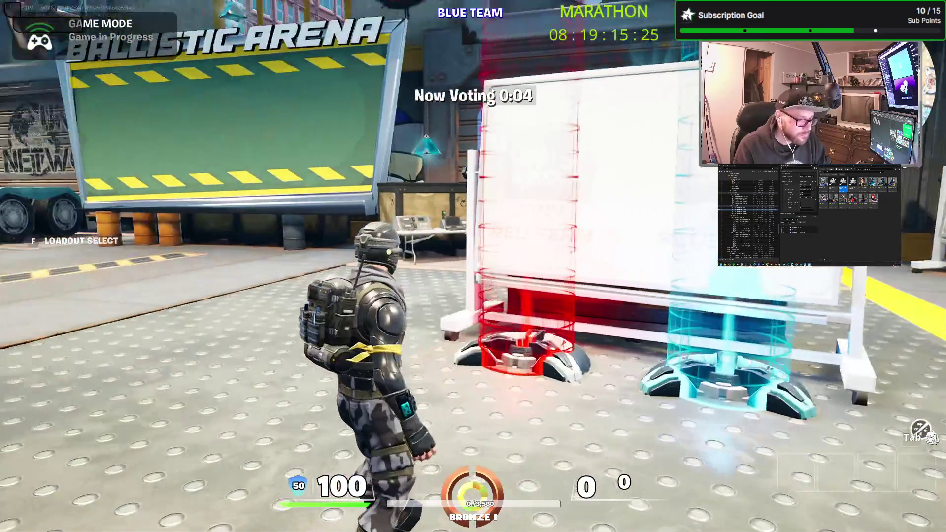
key("f")
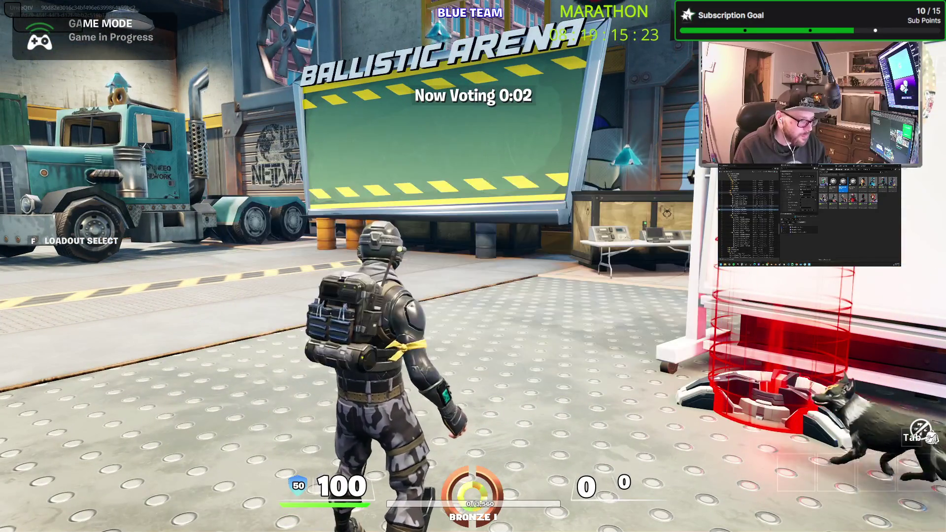
left_click(459, 292)
Equip a Burst AR, Hyper SMG and Frag Grenade in the custom loadout
left_click(458, 255)
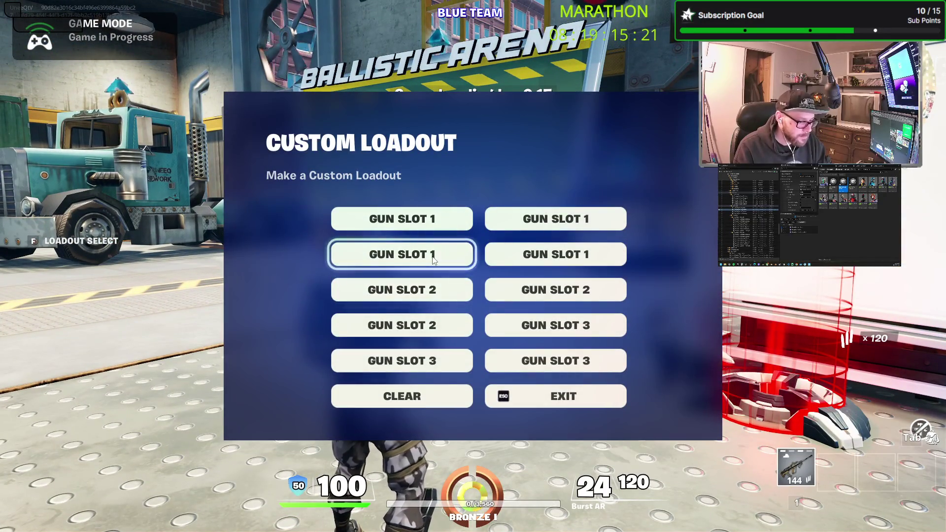
left_click(458, 255)
left_click(493, 295)
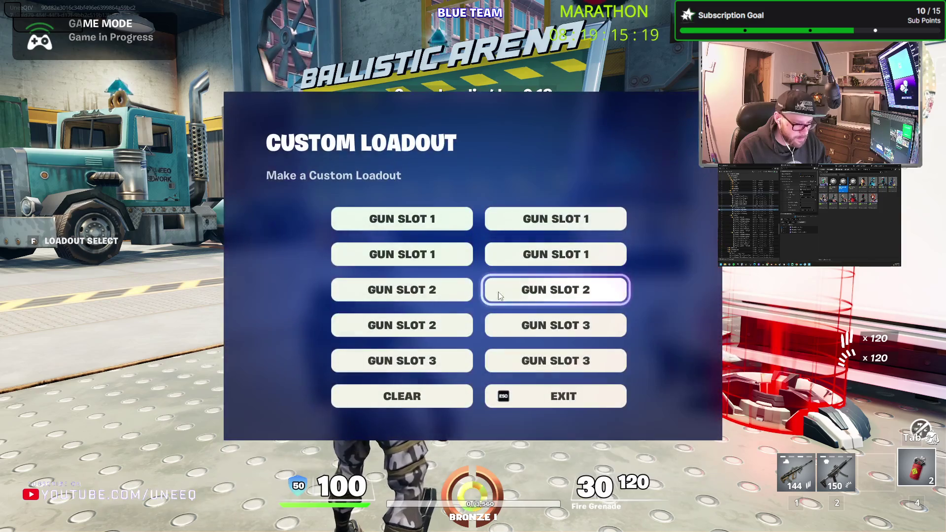
left_click(420, 376)
left_click(556, 255)
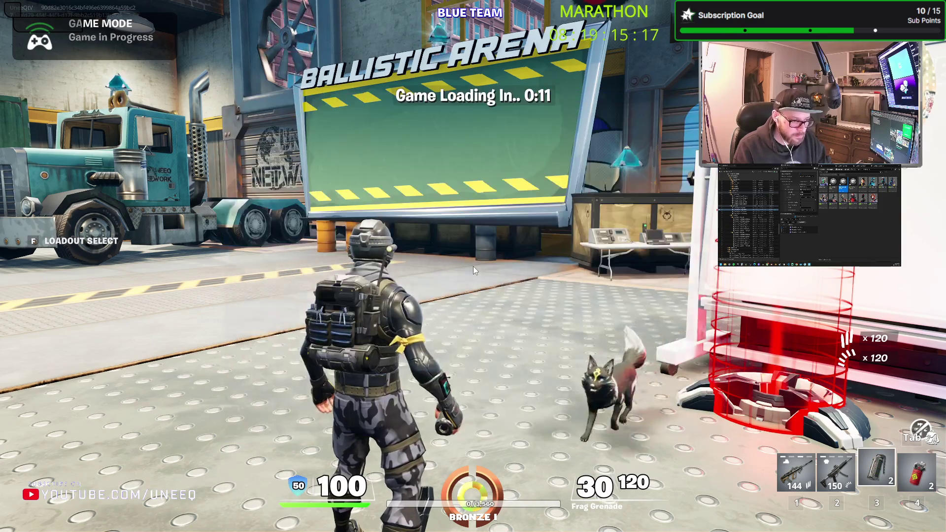
key("Escape")
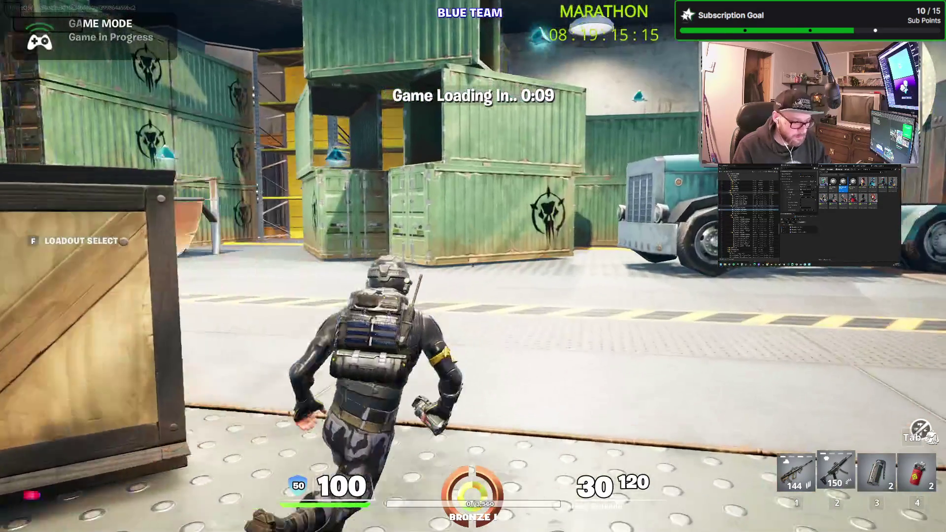
Run and climb over the green containers while the match countdown finishes
key("1")
key("w")
key("space")
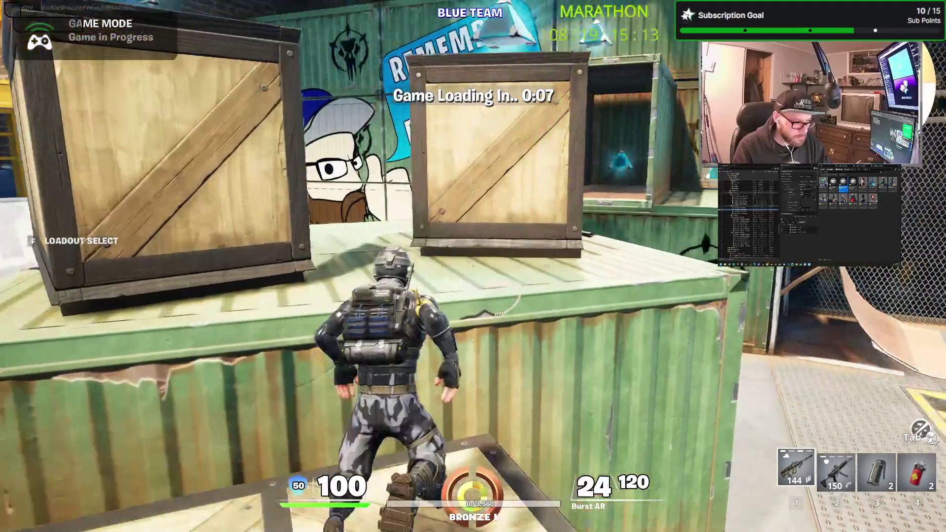
key("w")
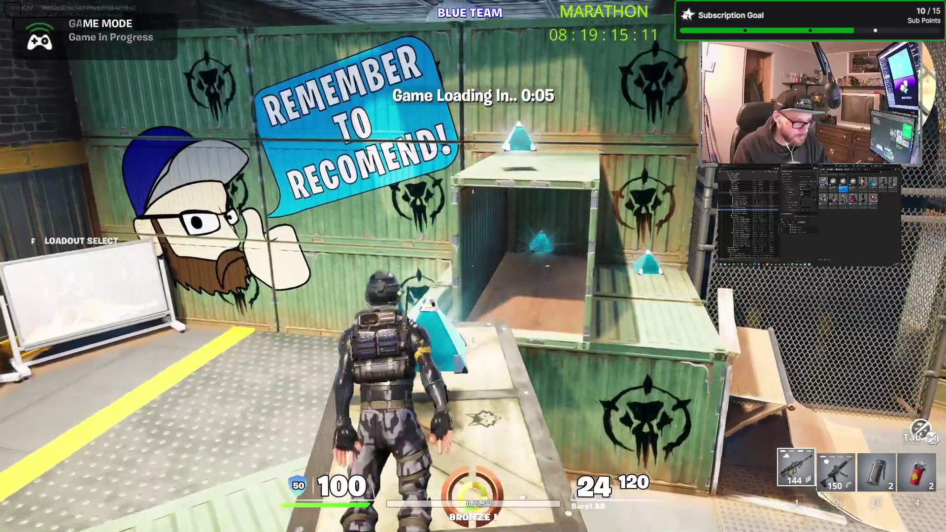
key("w")
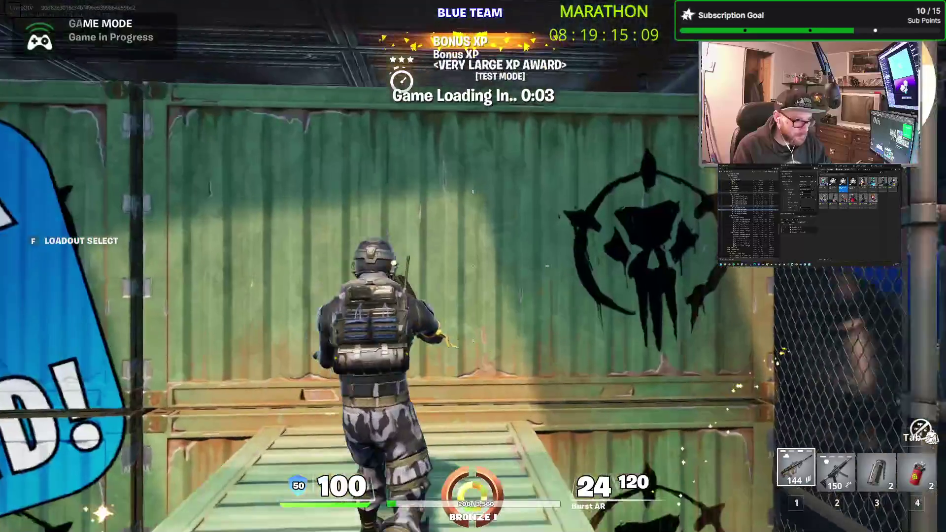
key("w")
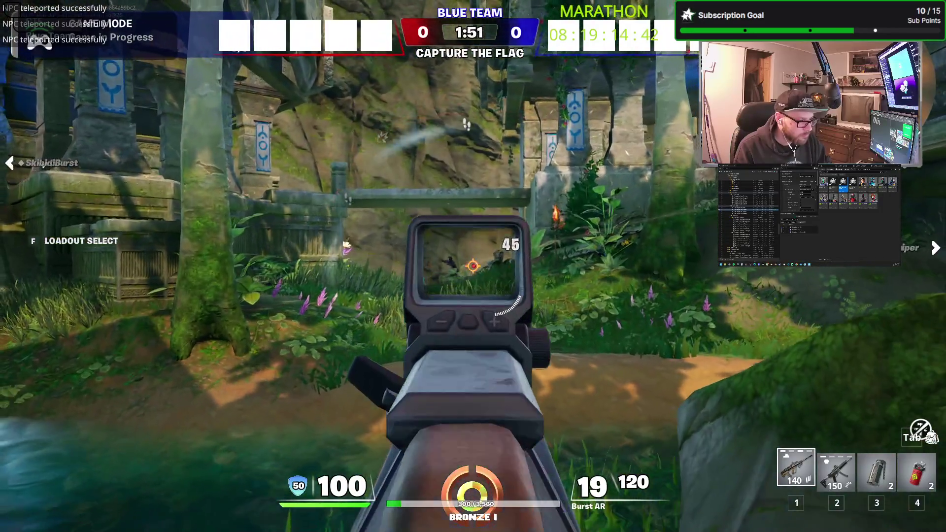
Fire the Burst AR at the enemy across the clearing
left_click(473, 266)
left_click(474, 266)
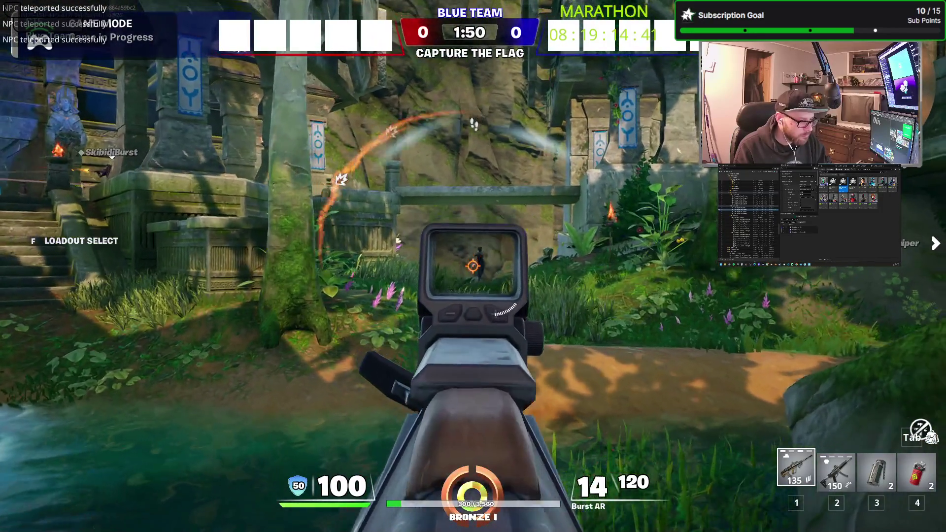
left_click(474, 266)
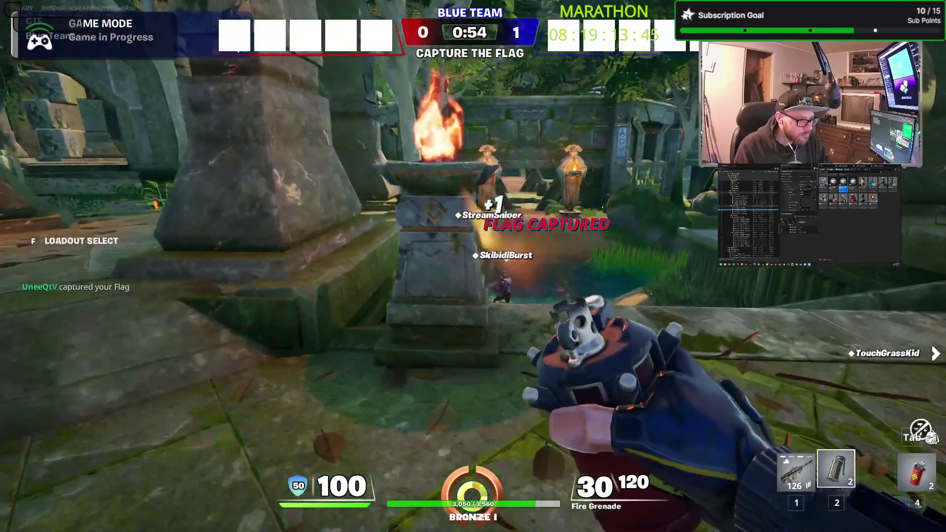
Re-equip the Burst AR and view the match scoreboard after the 0–1 capture
key("1")
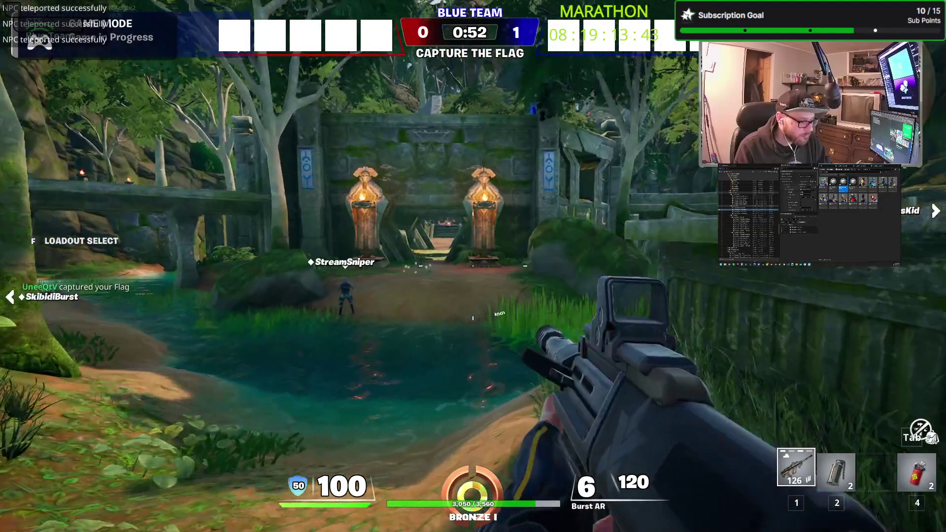
key("m")
left_click(330, 21)
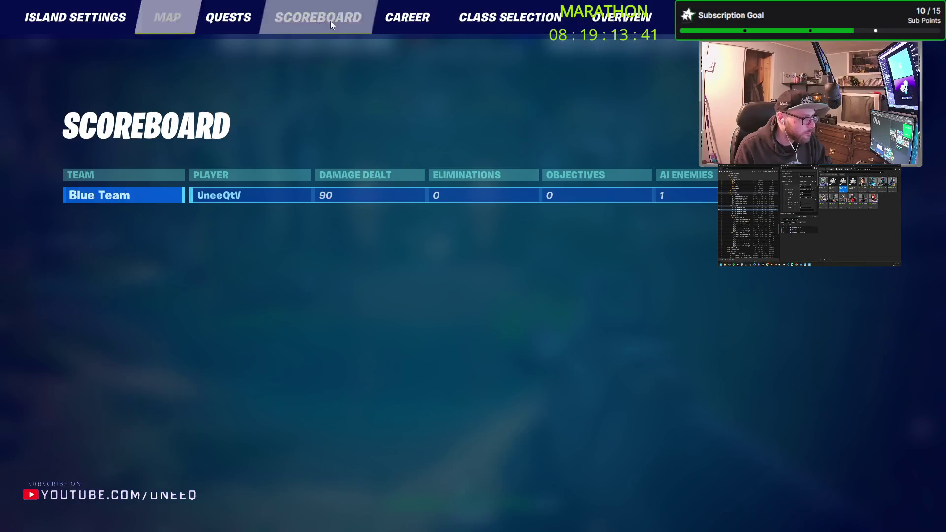
Resume play and push through the temple passage to the enemy flag pad, firing the Burst AR
key("Escape")
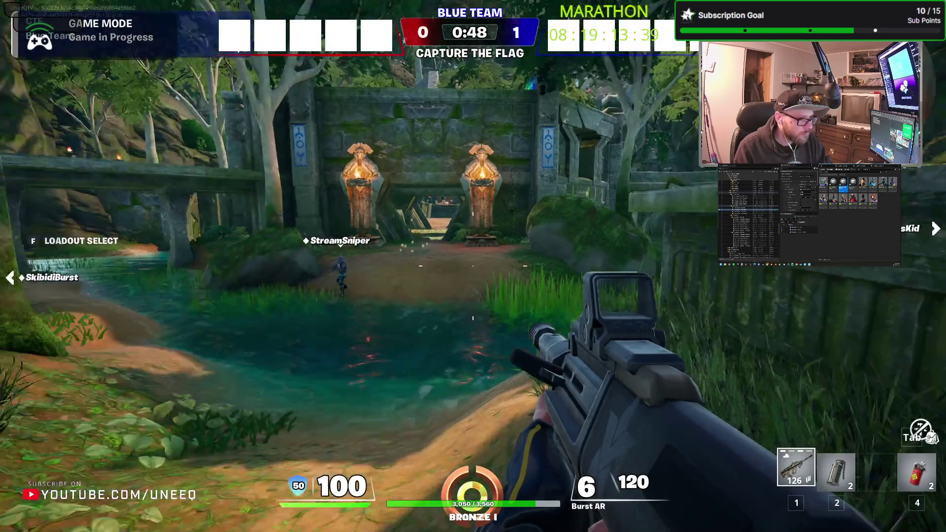
key("w")
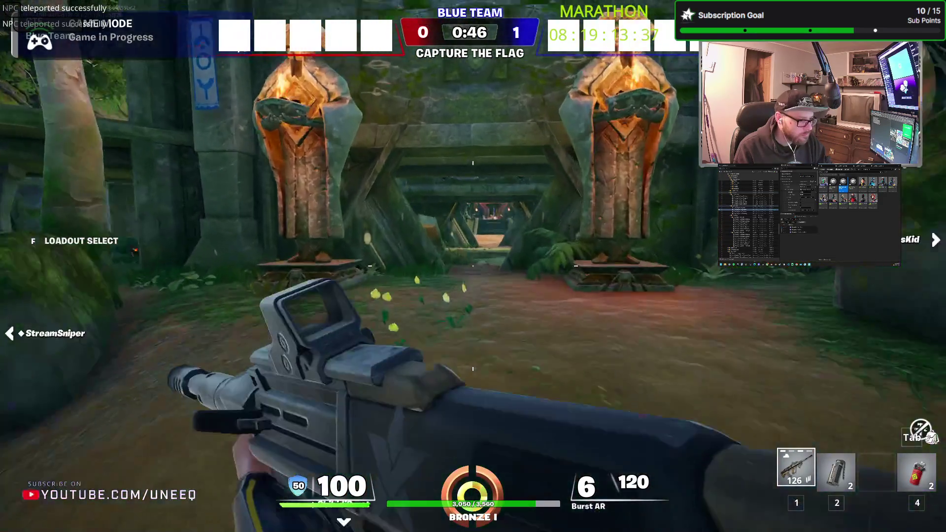
key("2")
key("1")
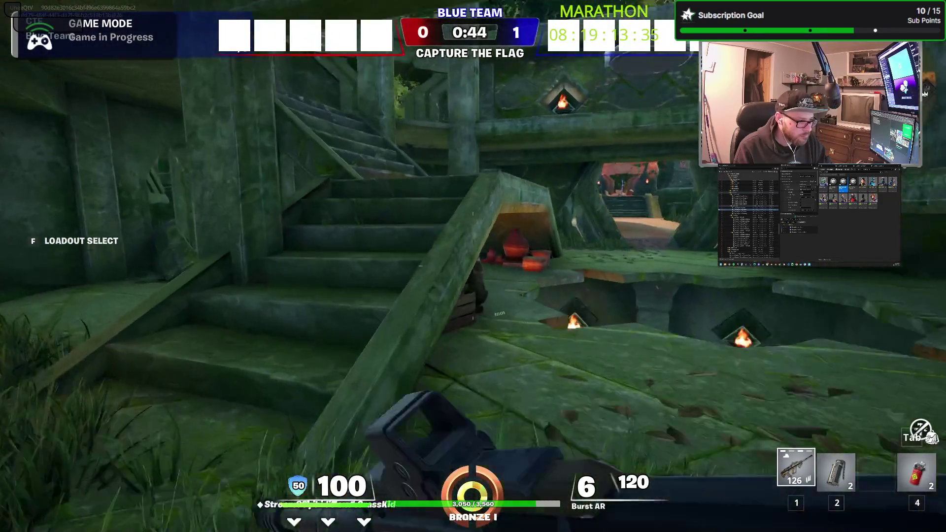
left_click(474, 266)
left_click(473, 267)
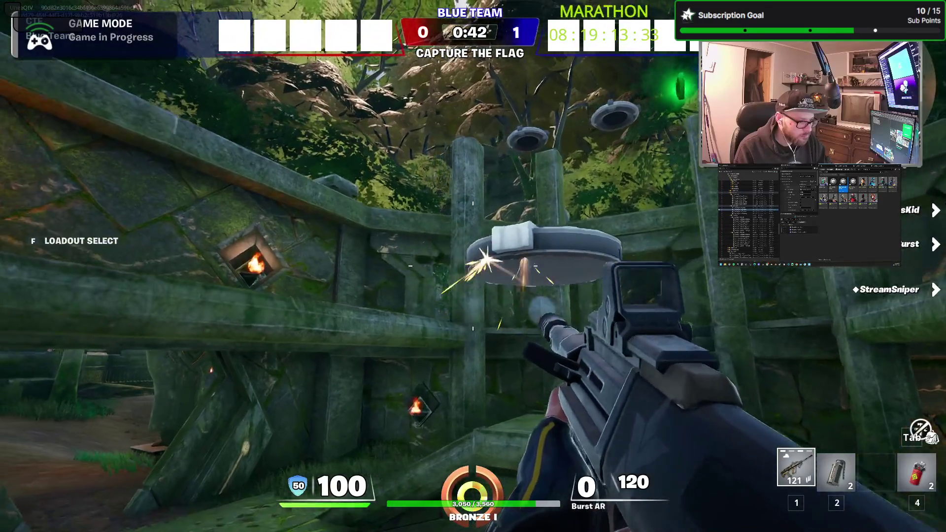
key("w")
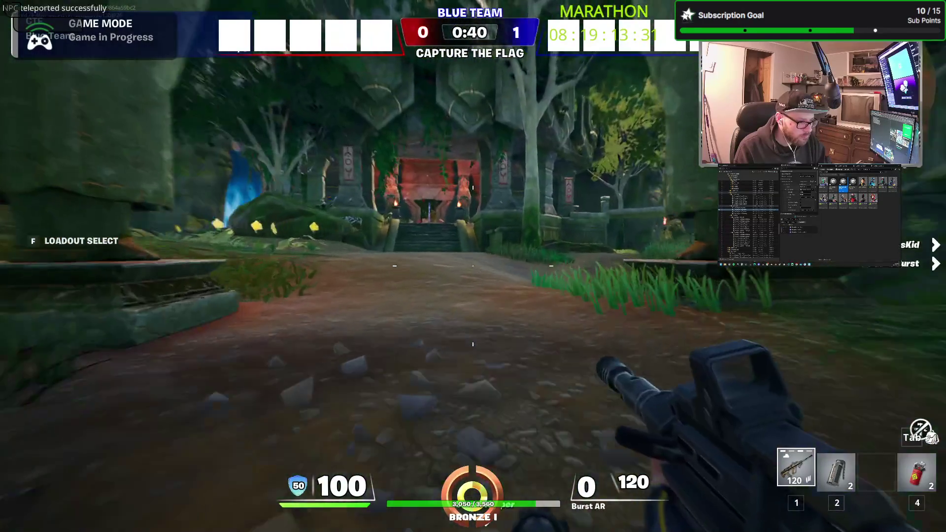
key("shift")
key("w")
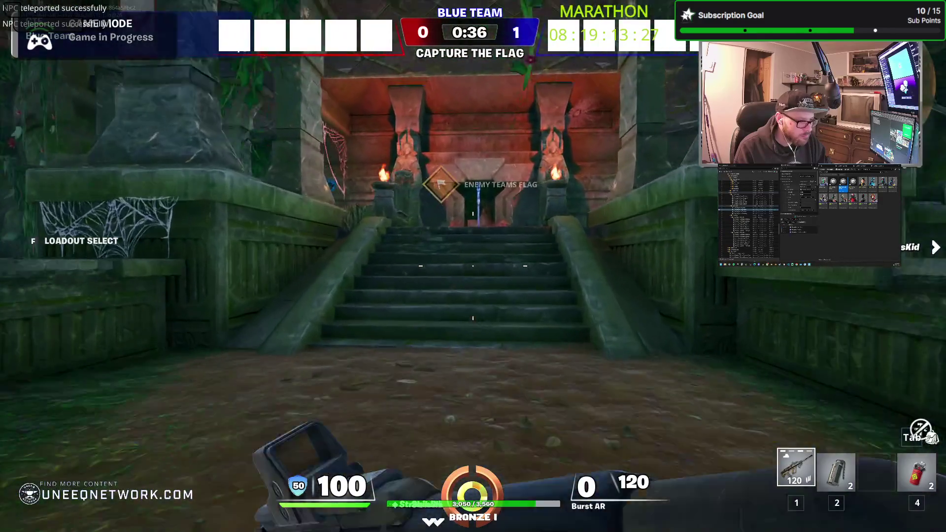
key("w")
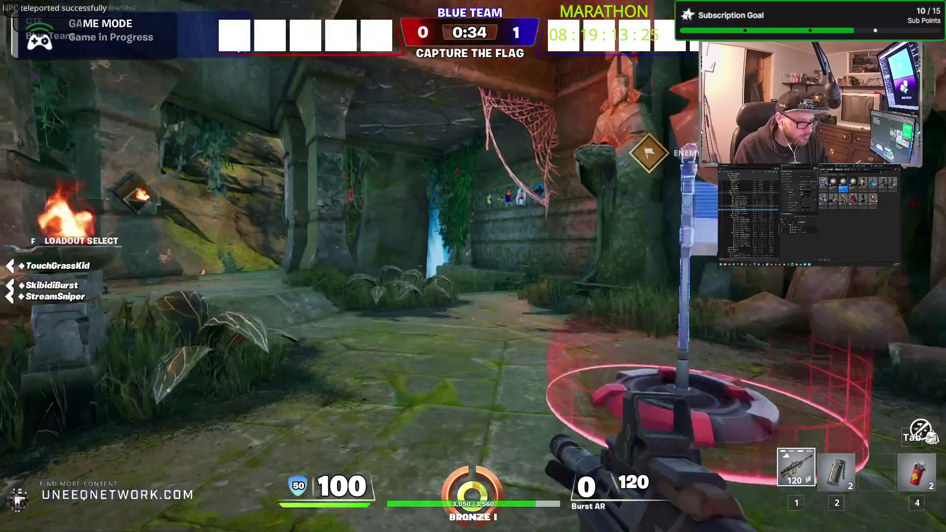
Reload, fire around the flag pad, and grab the enemy flag
key("r")
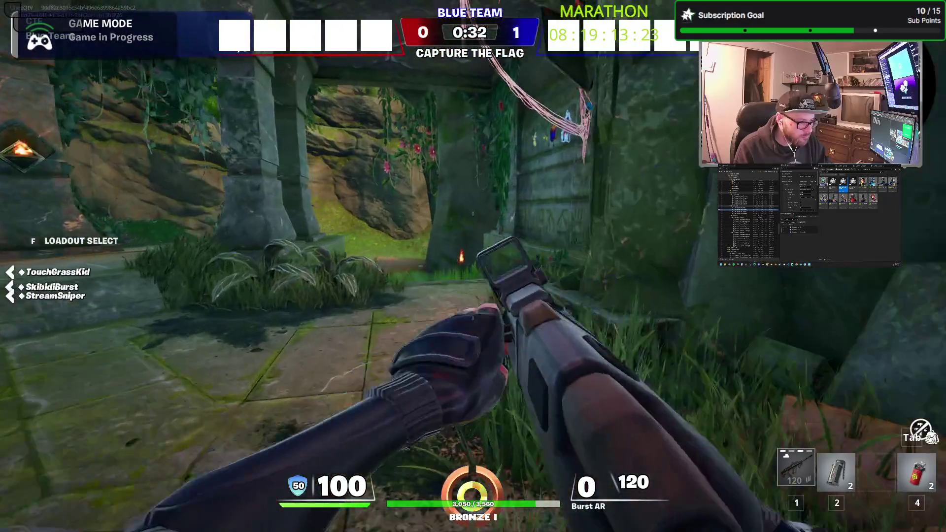
left_click(473, 266)
left_click(473, 267)
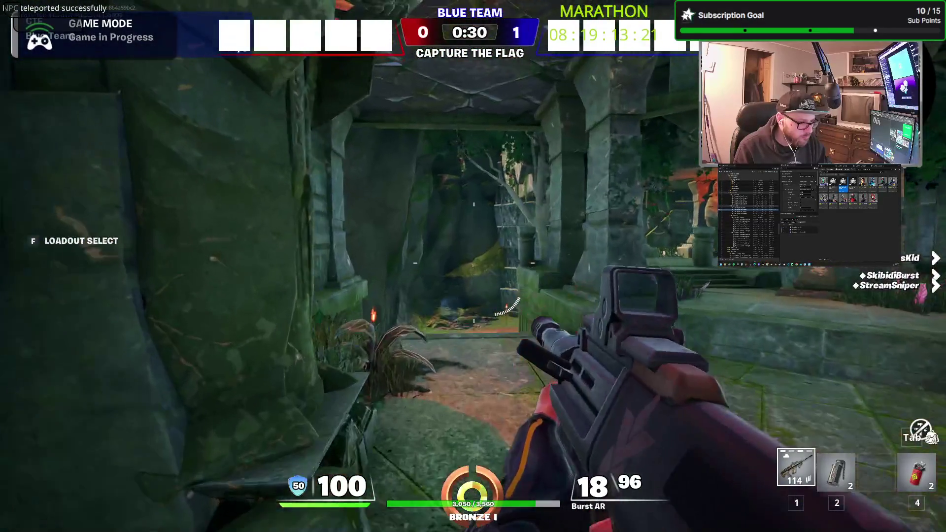
left_click(473, 266)
key("e")
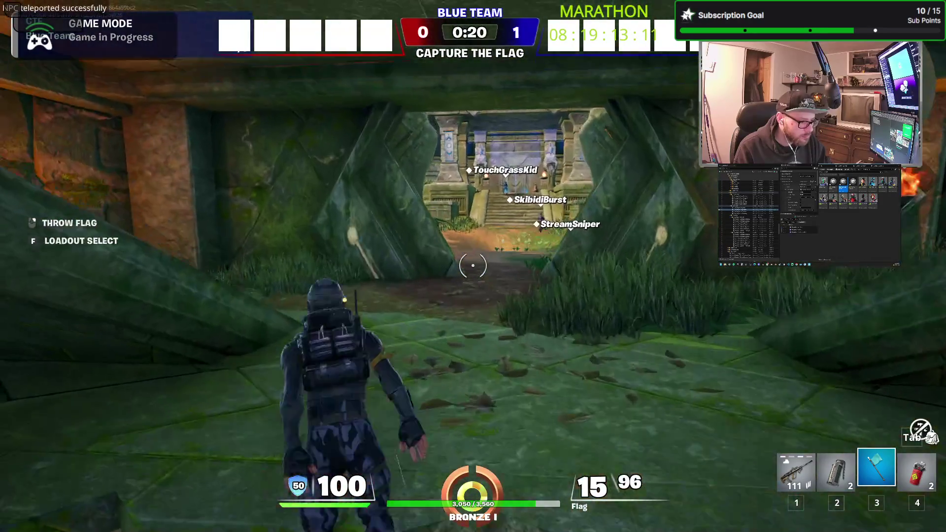
Carry the flag through the water back to the home pedestal for the second capture
key("w")
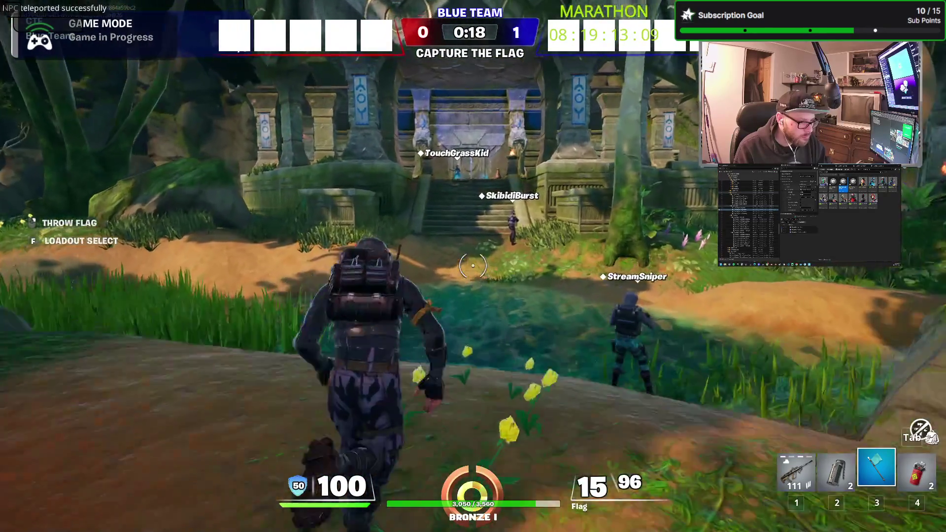
key("w")
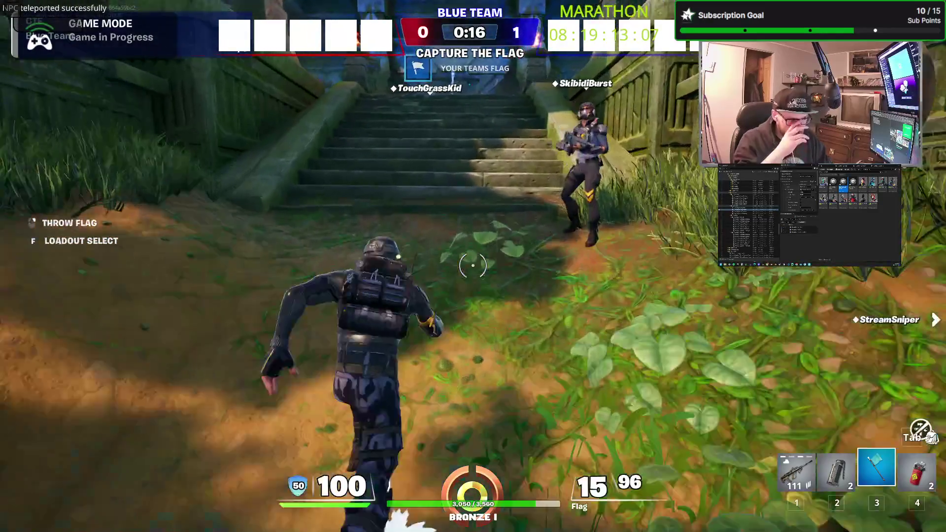
key("w")
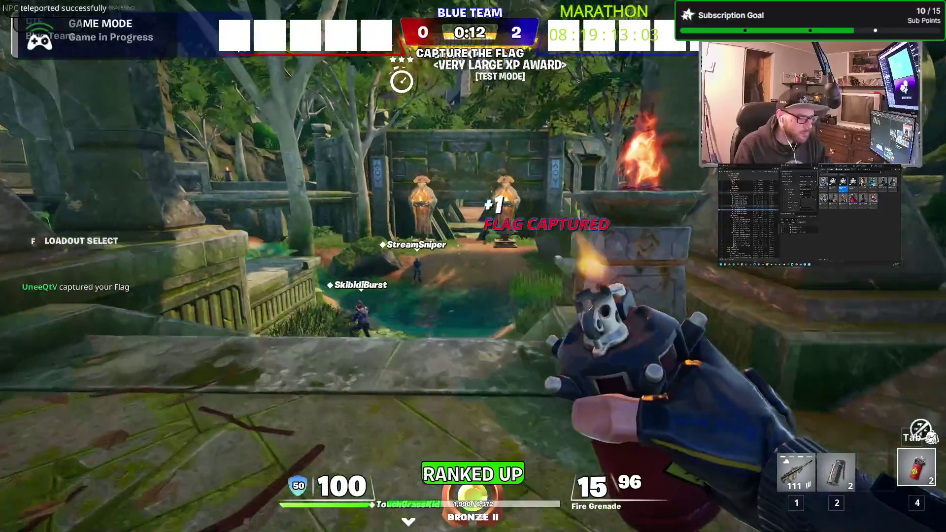
key("w")
key("1")
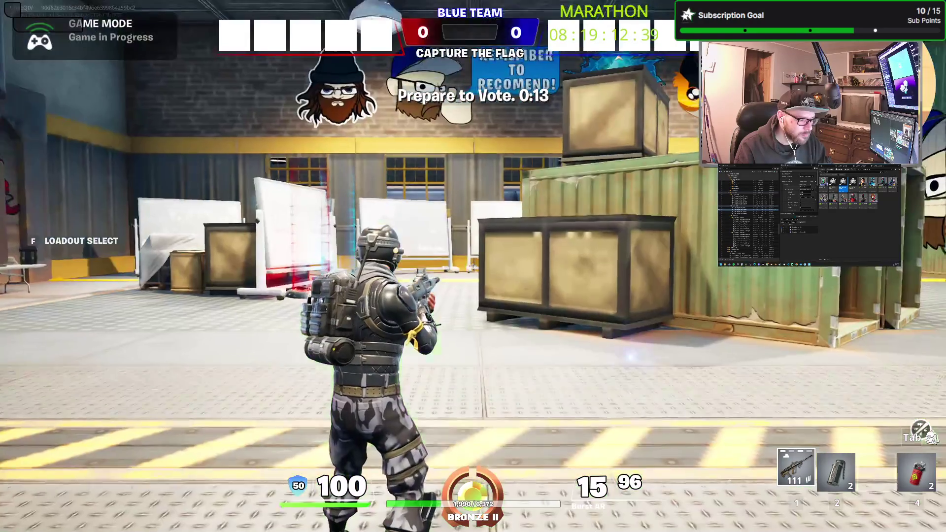
Join Red Team on the lobby pad and select Class 3 as the custom loadout
key("w")
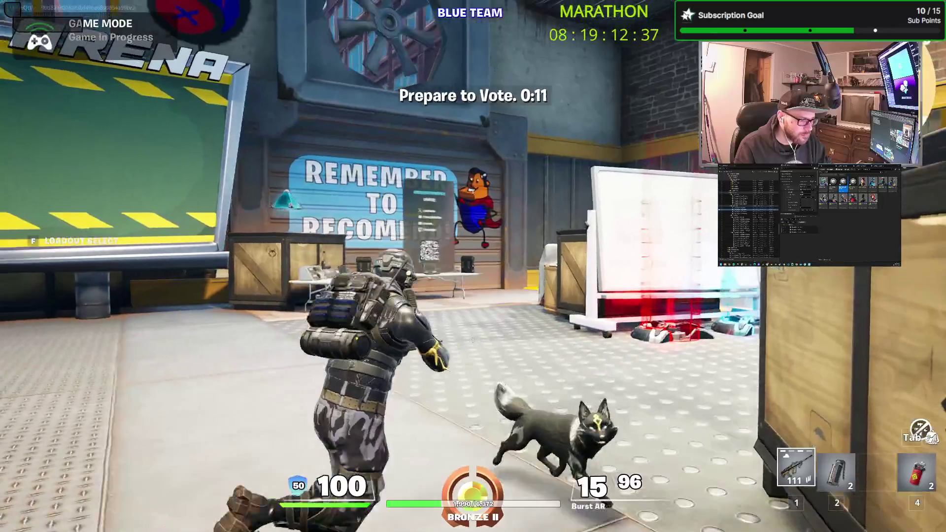
key("w")
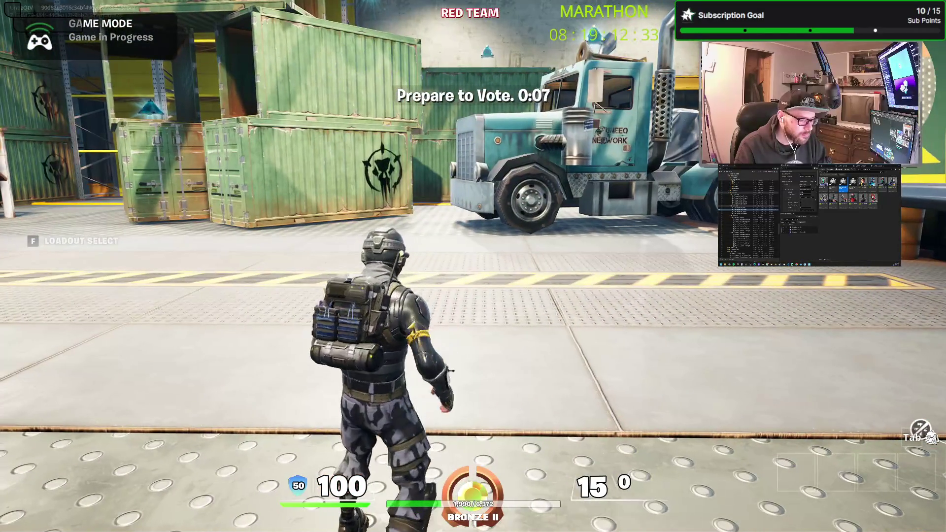
key("f")
left_click(446, 299)
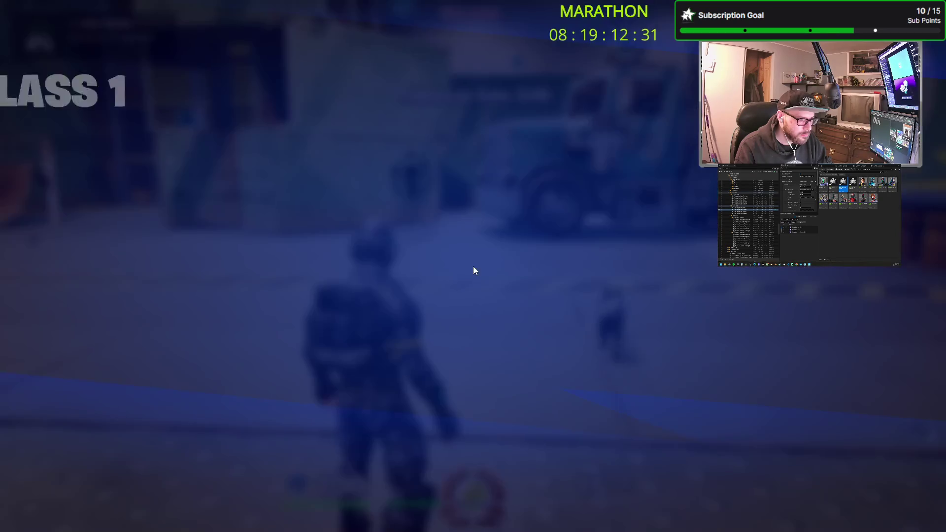
left_click(187, 235)
left_click(772, 462)
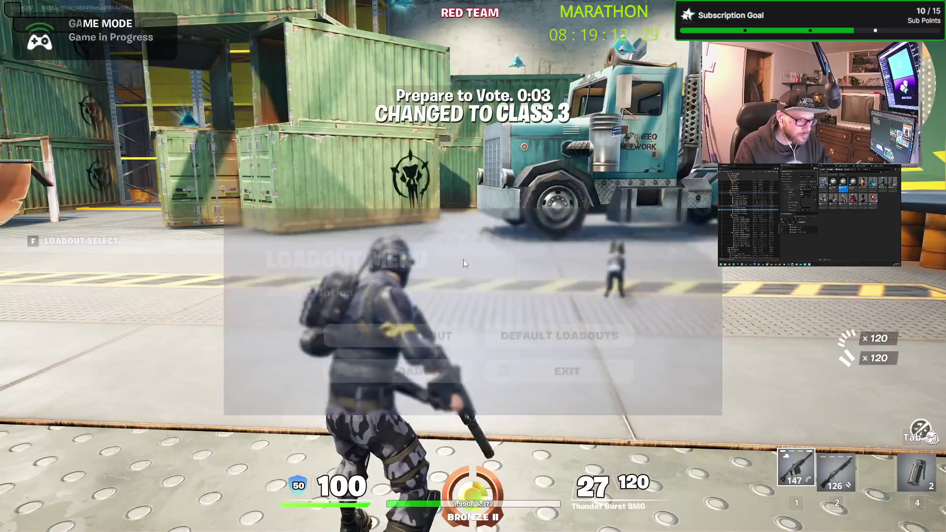
Close the loadout menu and bring up the map vote at the billboard
key("f")
left_click(558, 330)
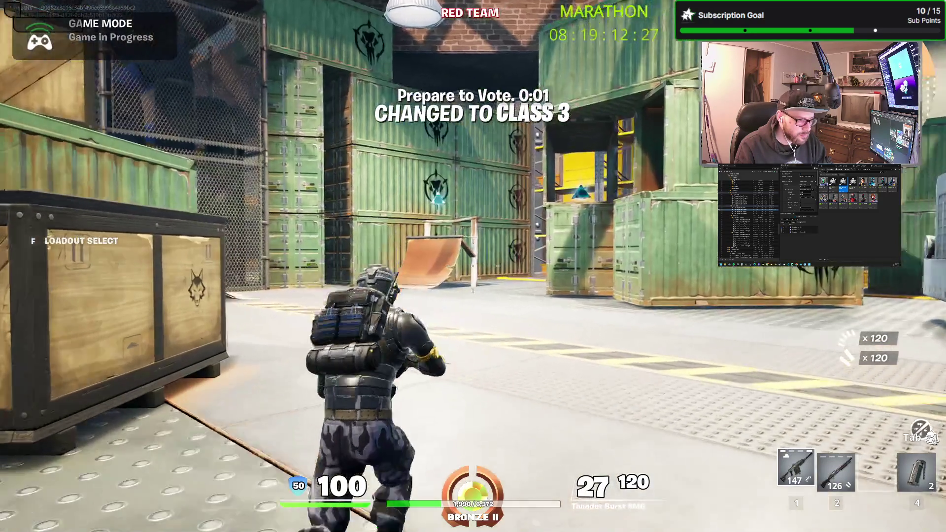
key("e")
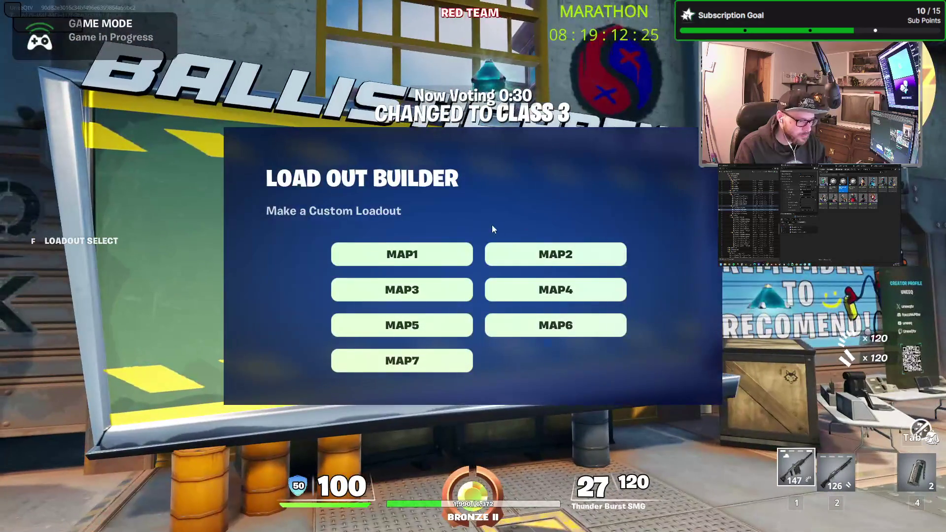
Vote for MAP7 in Kill Confirmed mode with Yes on bot fill
left_click(405, 363)
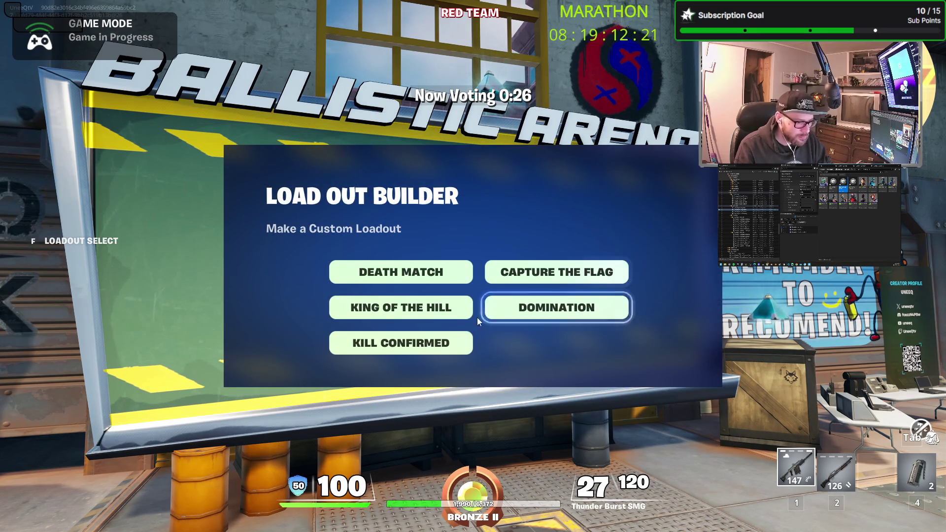
left_click(443, 348)
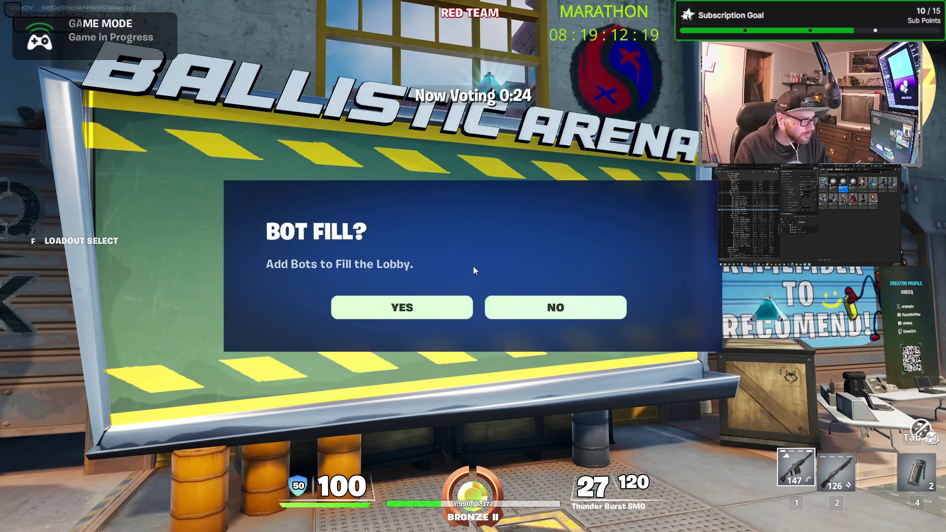
left_click(415, 307)
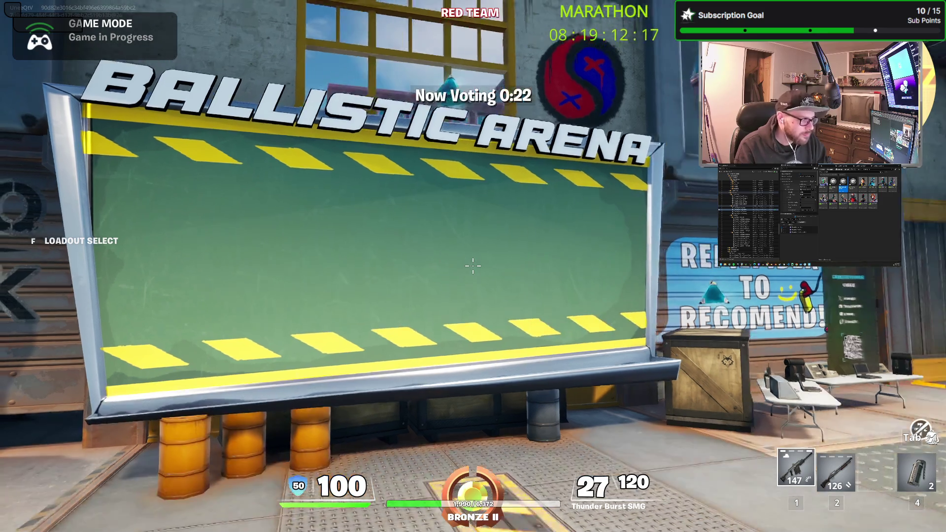
Run over the truck and crate stack, collecting the cyan Bonus XP crystal by the containers
key("w")
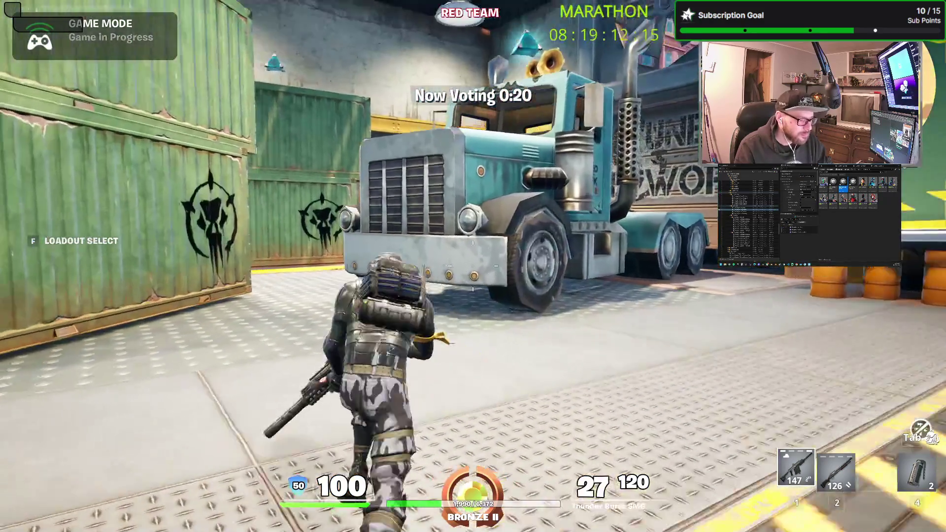
key("space")
key("w")
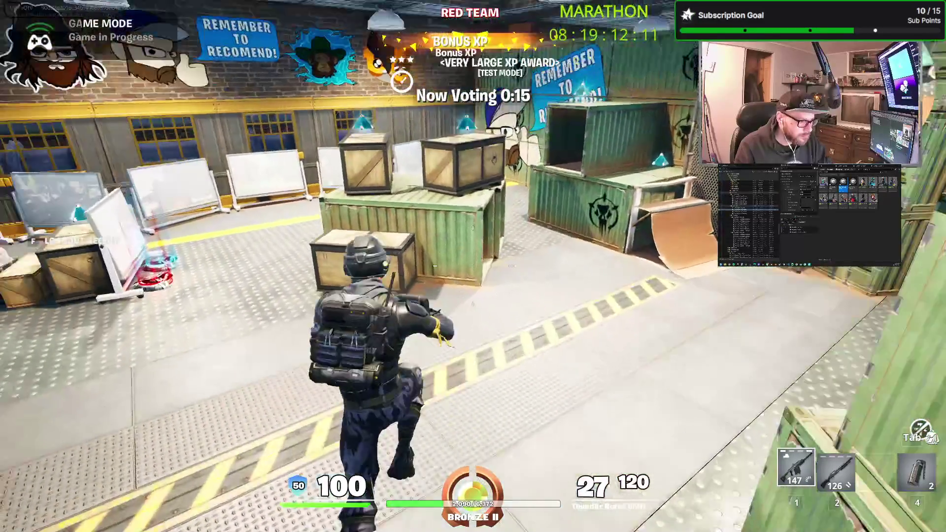
key("w")
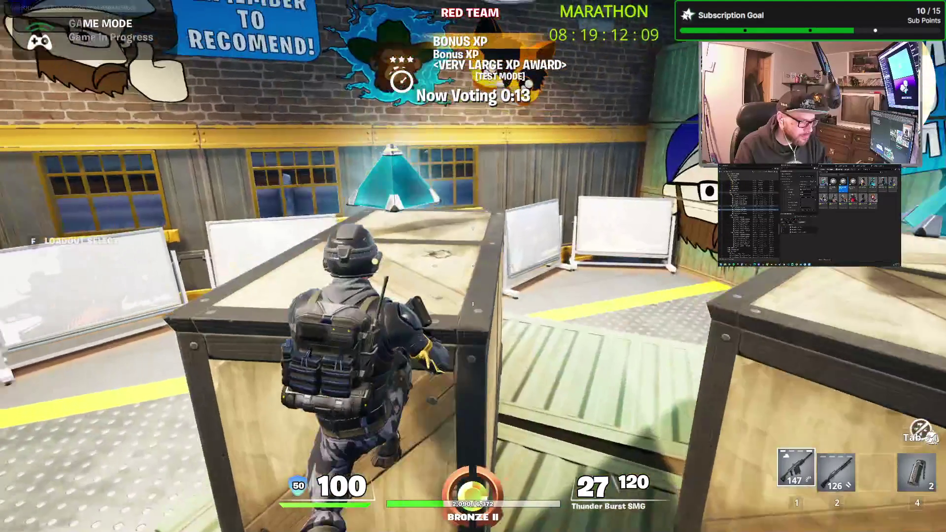
key("w")
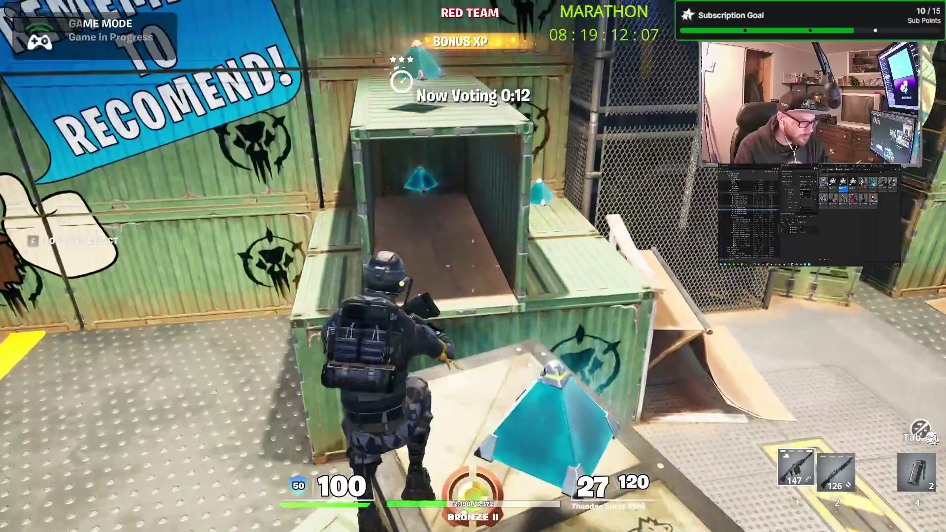
key("w")
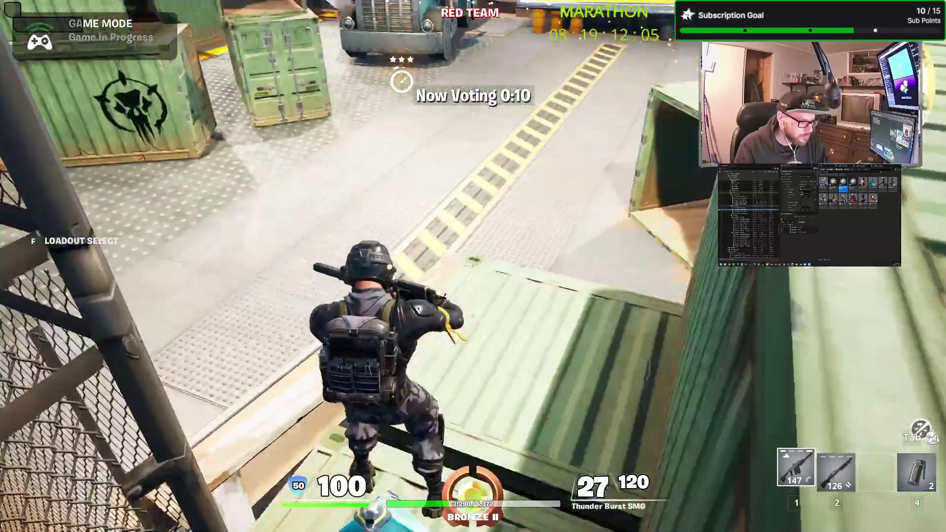
key("w")
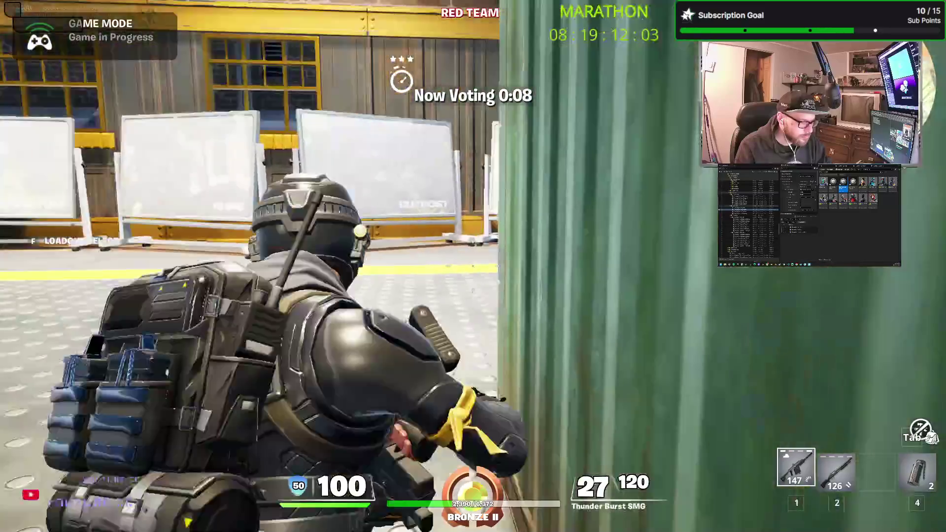
key("w")
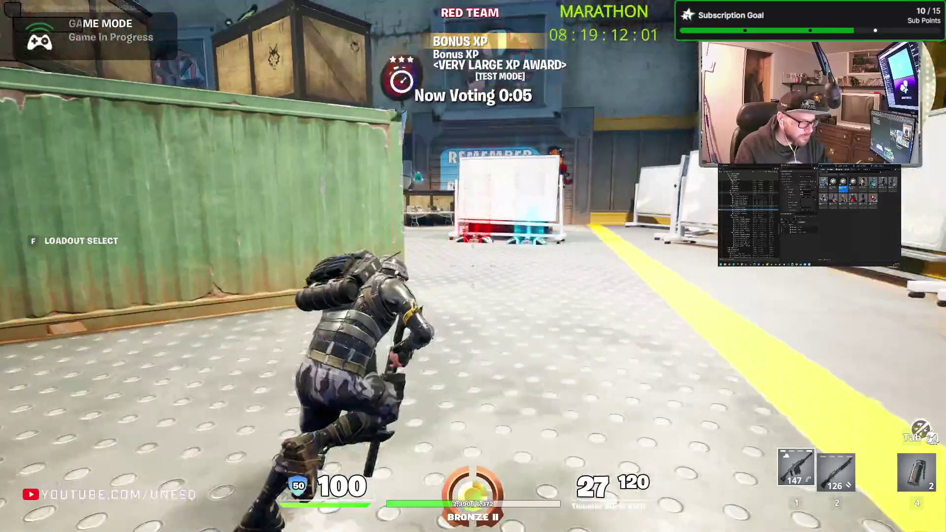
key("w")
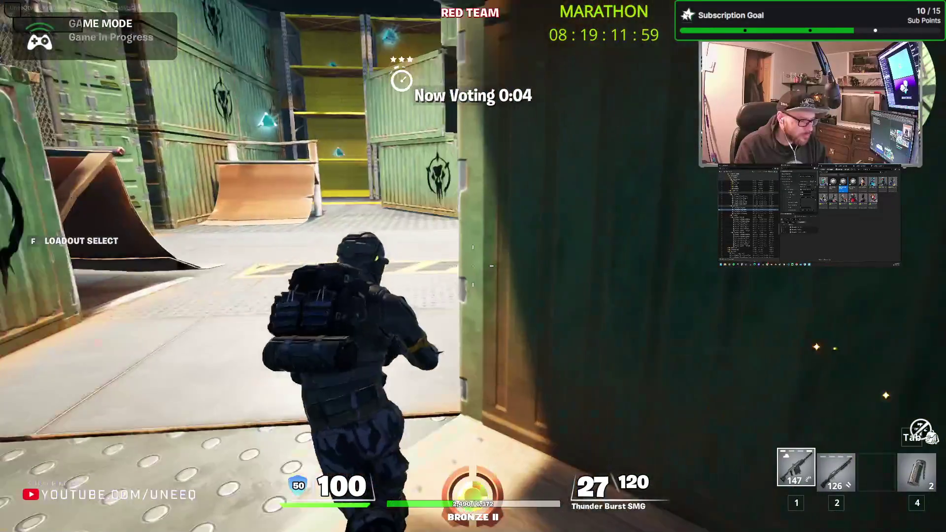
Keep running, jumping and sliding around the lobby until the Kill and Collect match loads
key("w")
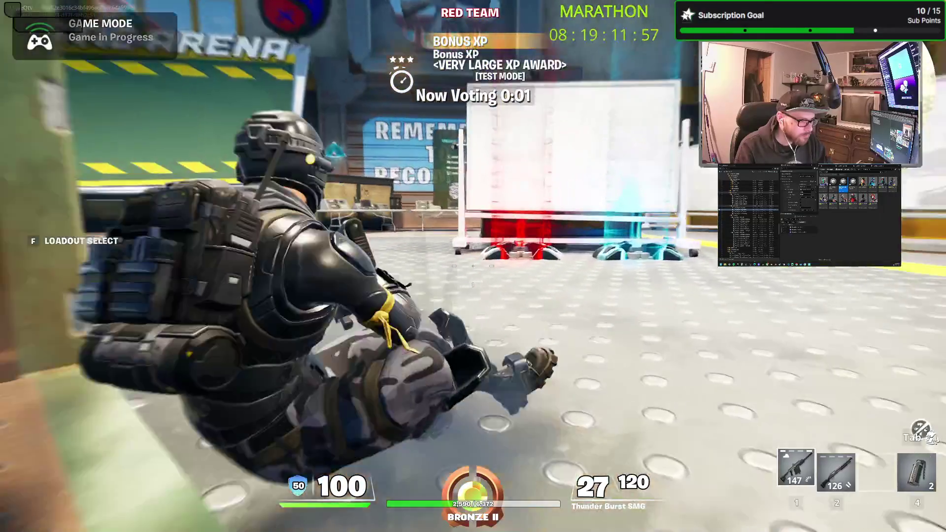
key("w")
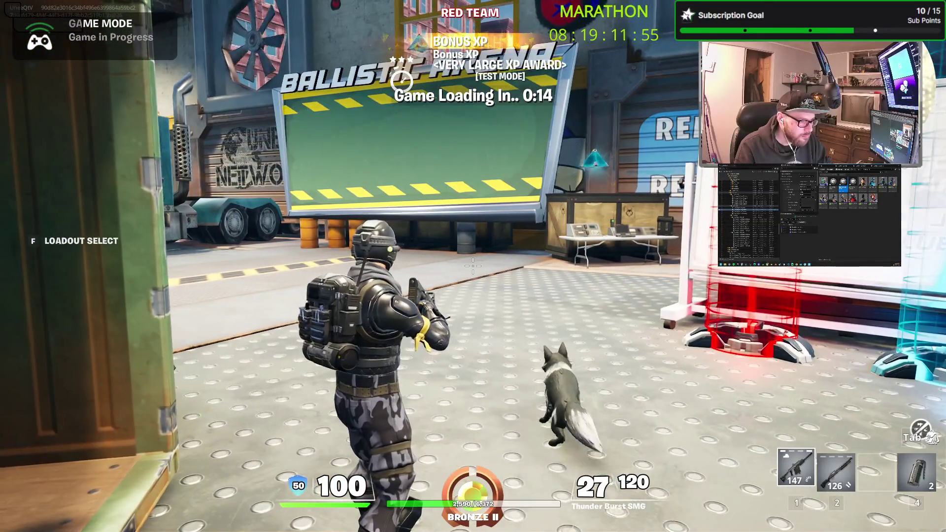
key("w")
key("w")
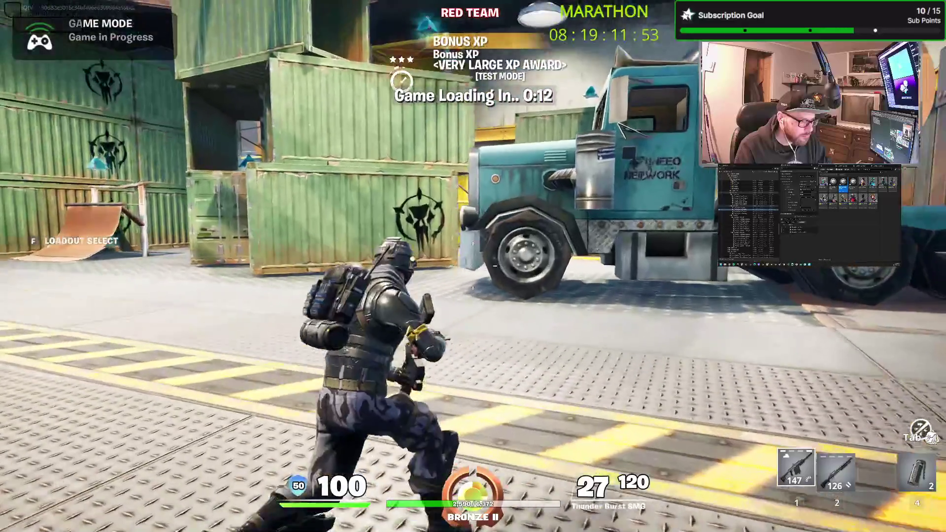
key("w")
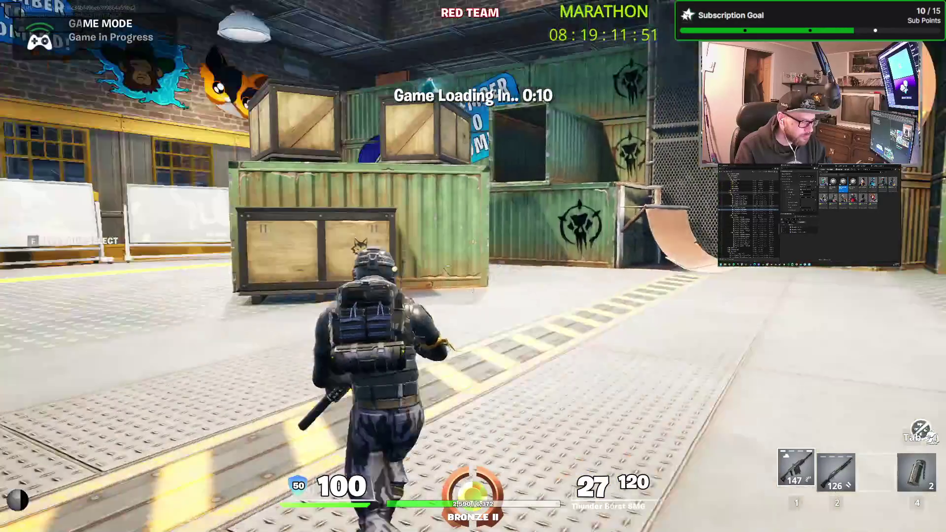
key("w")
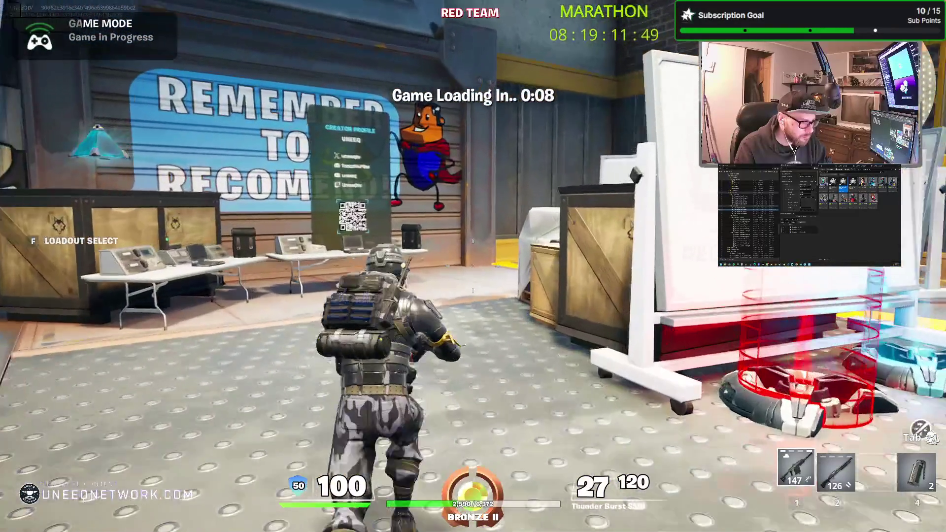
key("space")
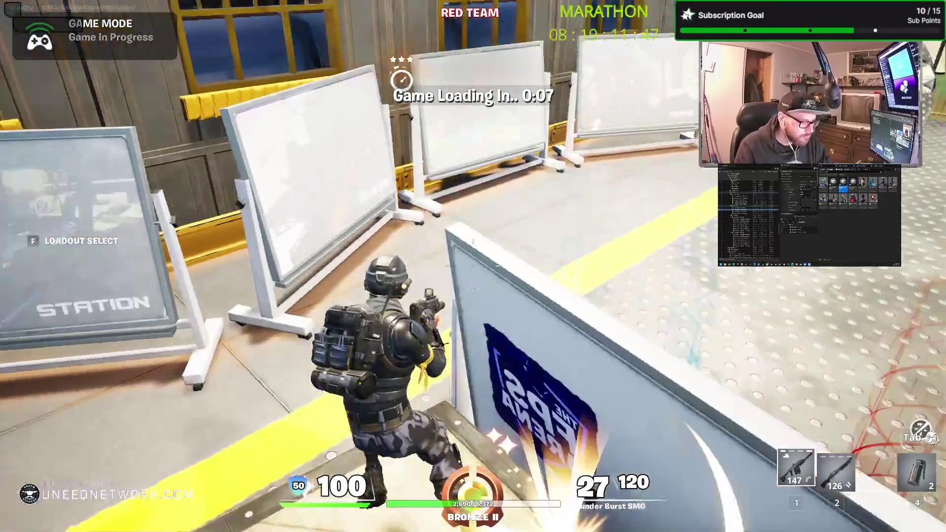
key("ctrl")
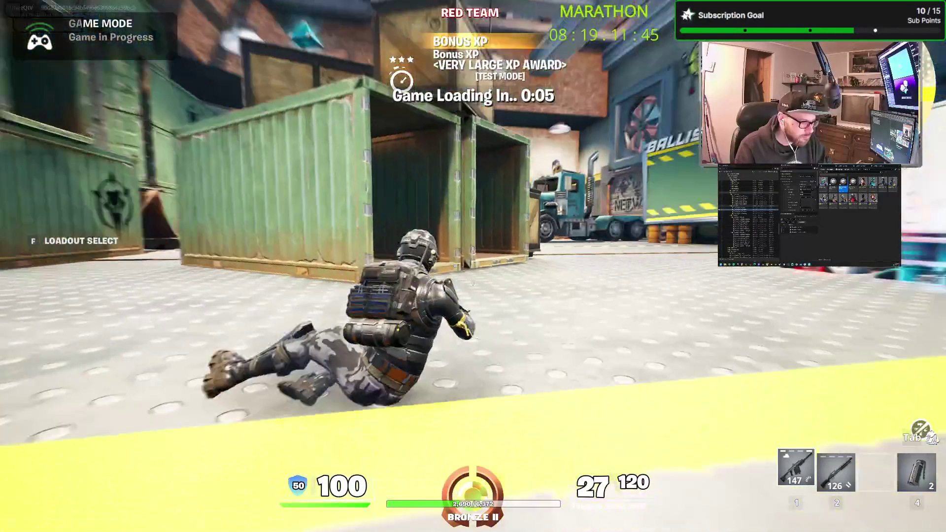
key("ctrl")
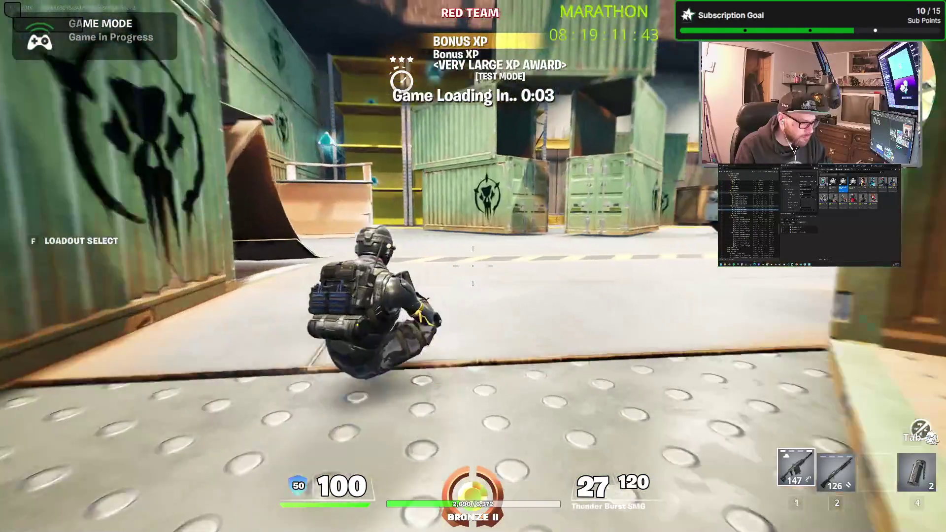
key("ctrl")
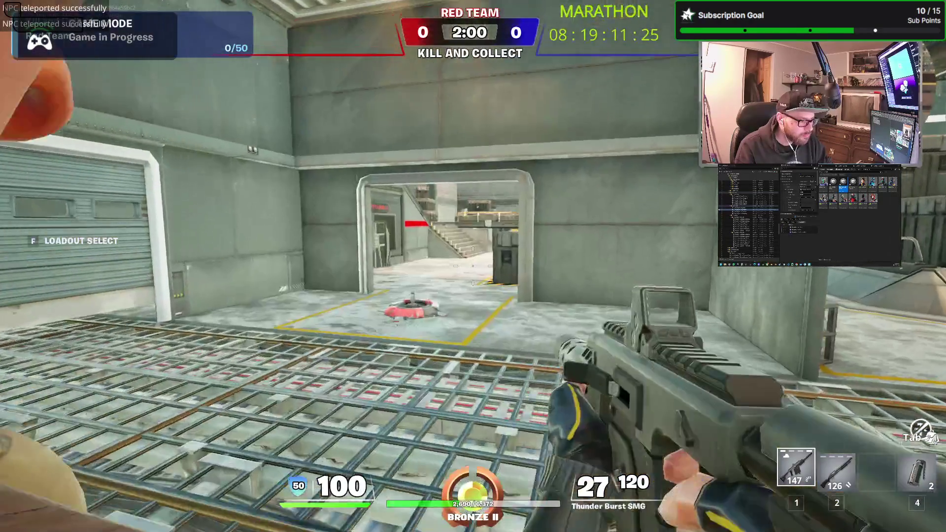
Push through the corridor with the SMG, shooting enemies and picking up a coin
key("w")
key("w")
key("w")
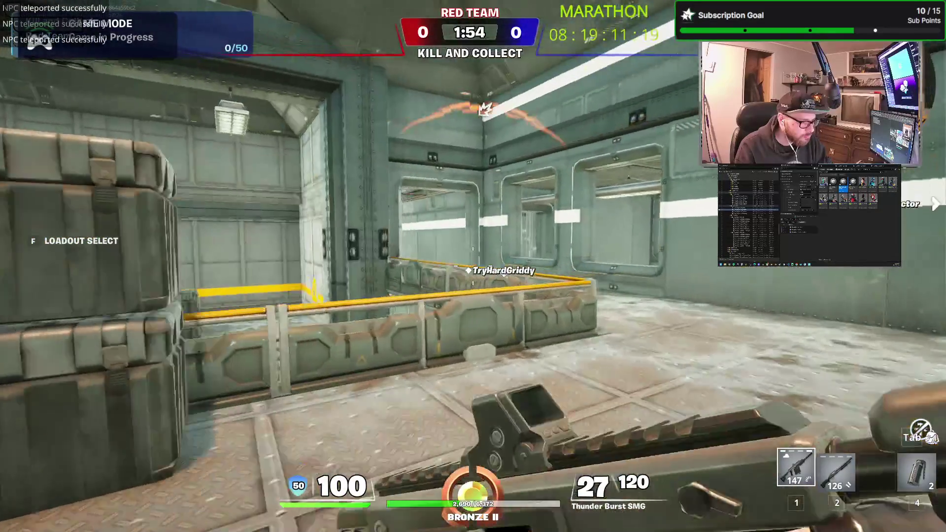
key("w")
key("w")
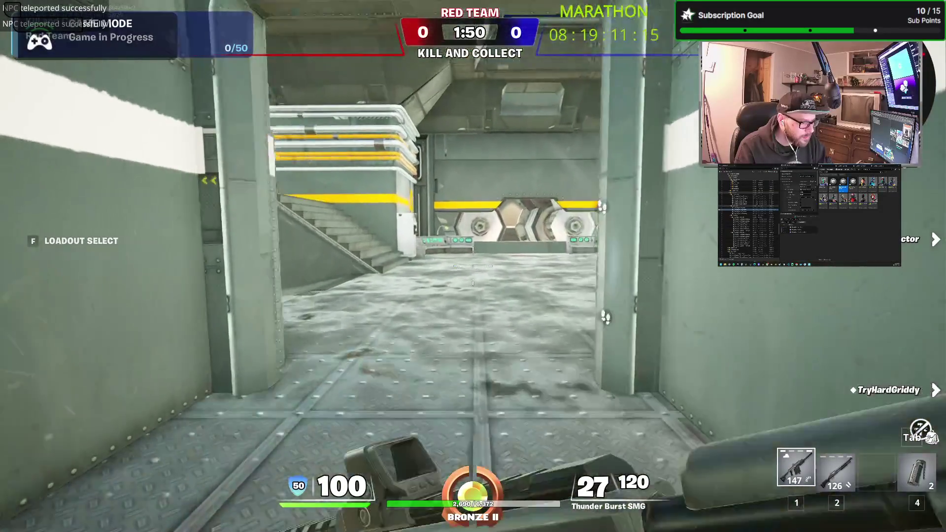
key("w")
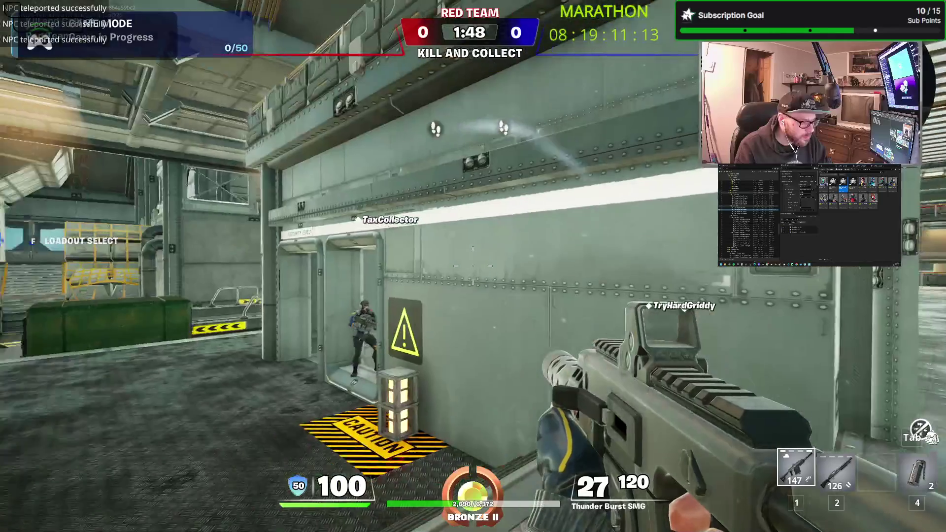
right_click(473, 266)
left_click(474, 266)
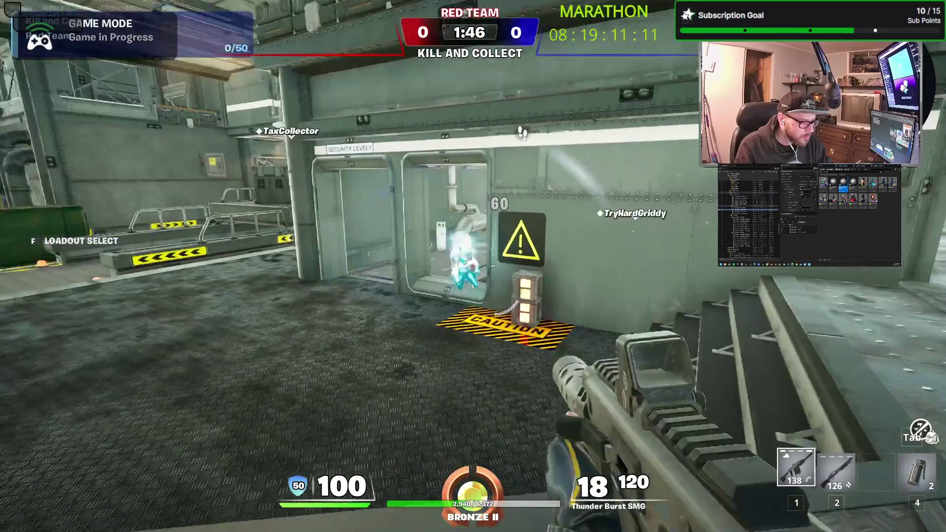
key("w")
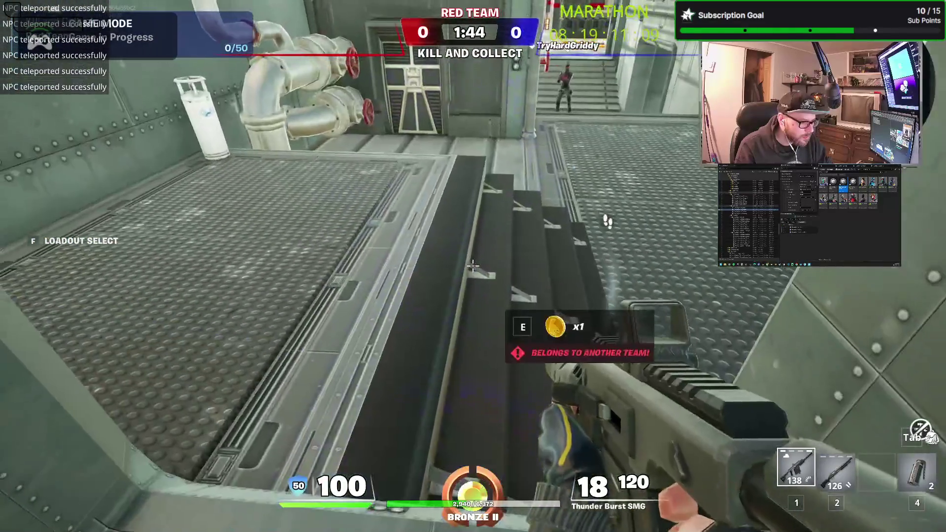
key("a")
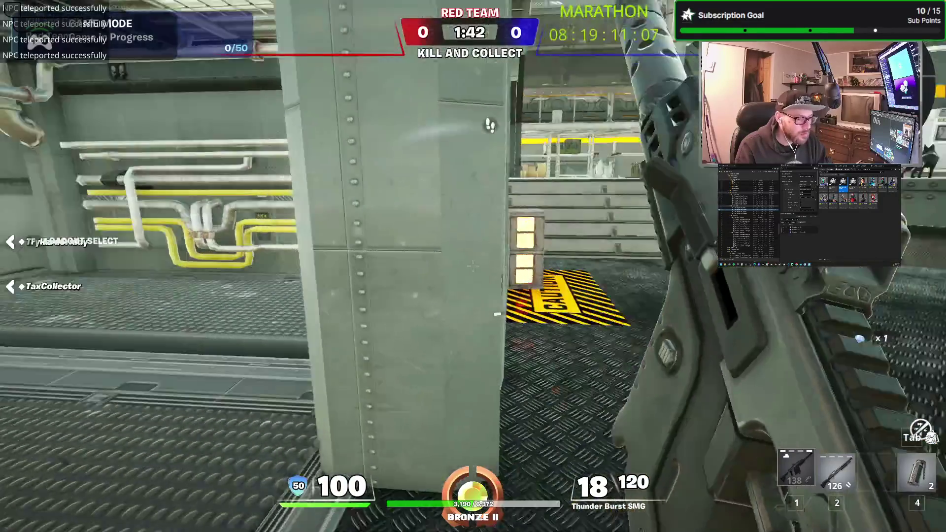
key("r")
key("w")
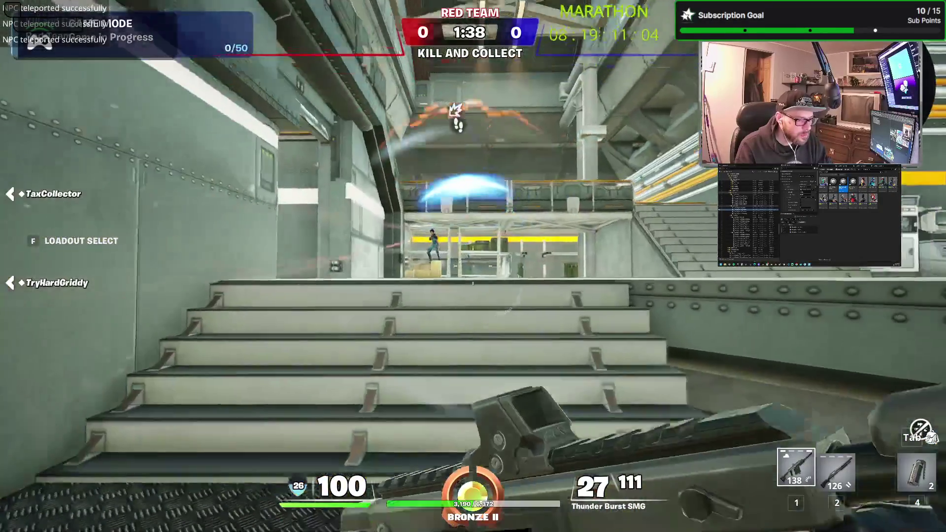
left_click(473, 266)
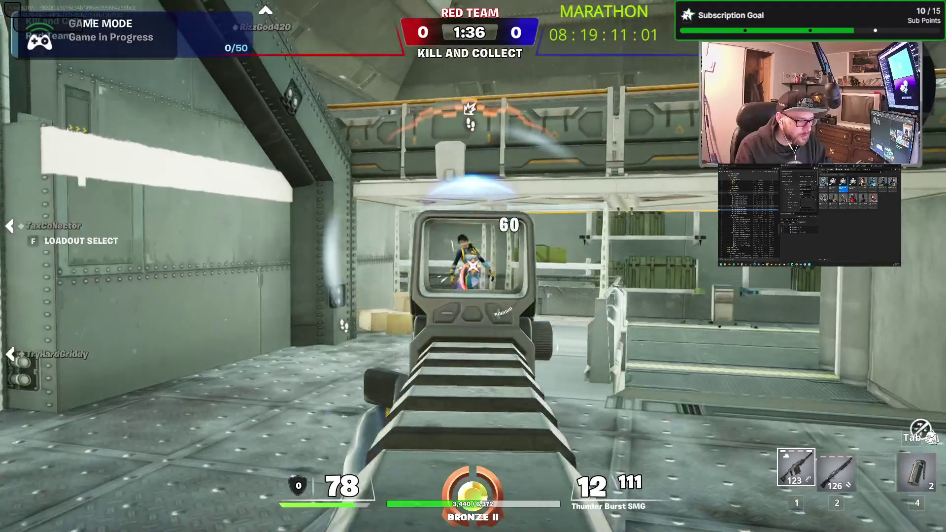
Grab another coin and the shield pickup, then switch to the Hammer Pump Shotgun and fire
key("w")
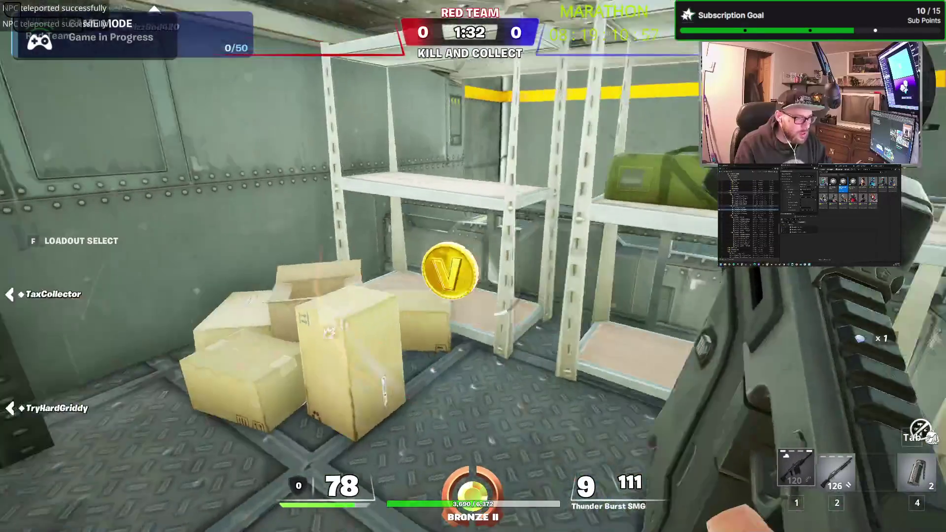
key("r")
key("w")
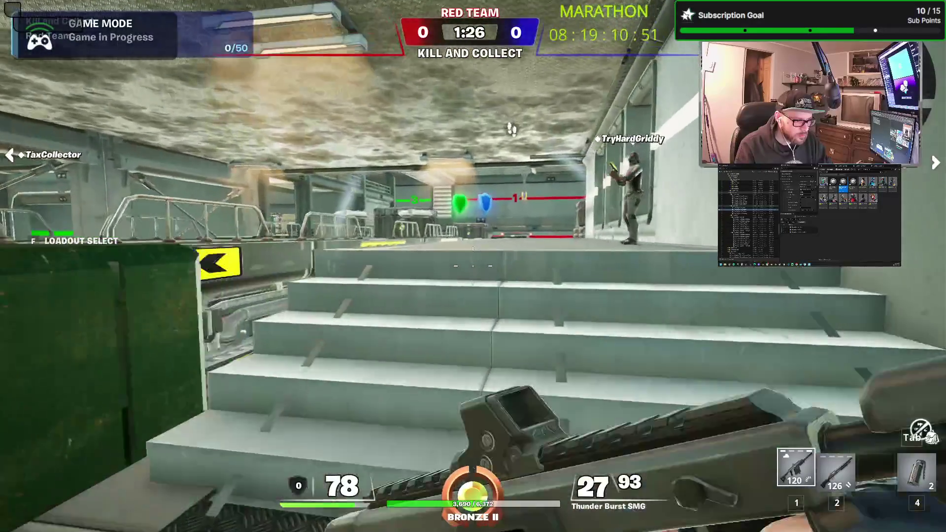
key("w")
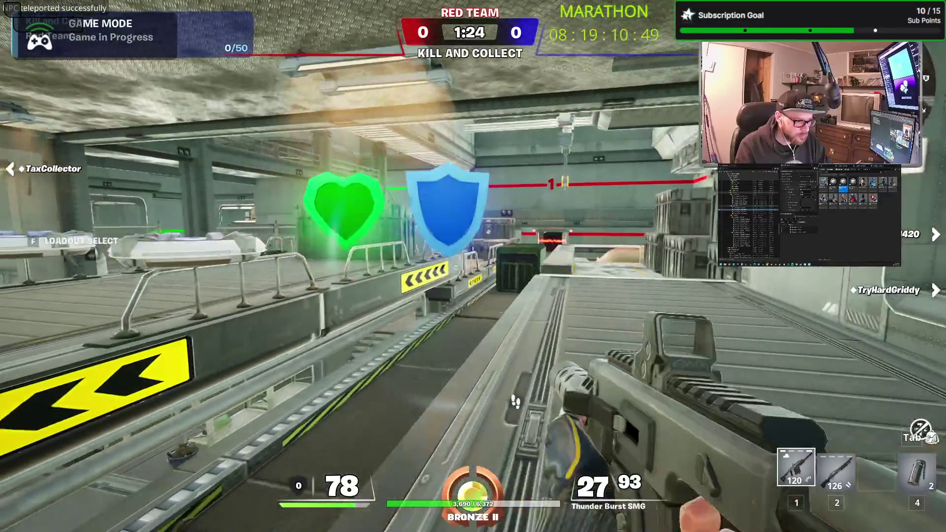
key("w")
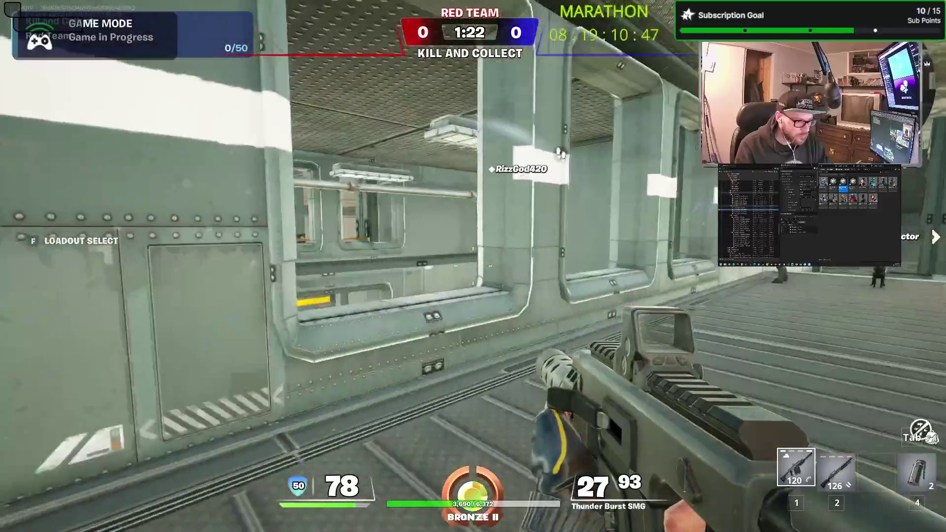
key("w")
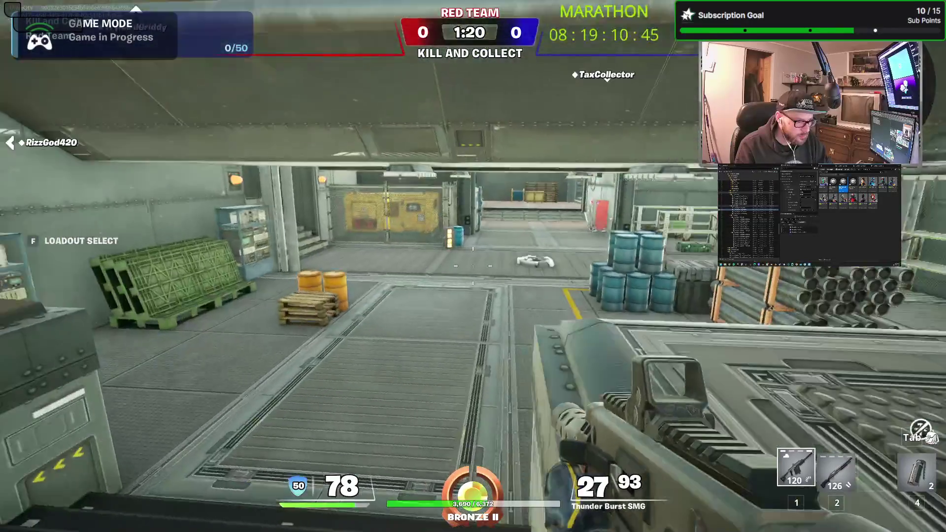
key("w")
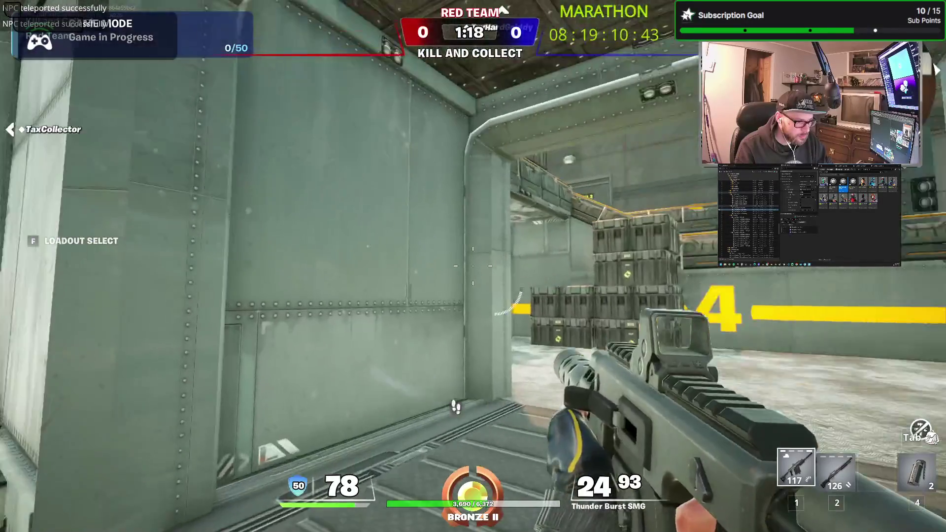
key("2")
left_click(473, 266)
Move through the warehouse, shotgunning an NPC on the walkway and heading into the canteen
key("w")
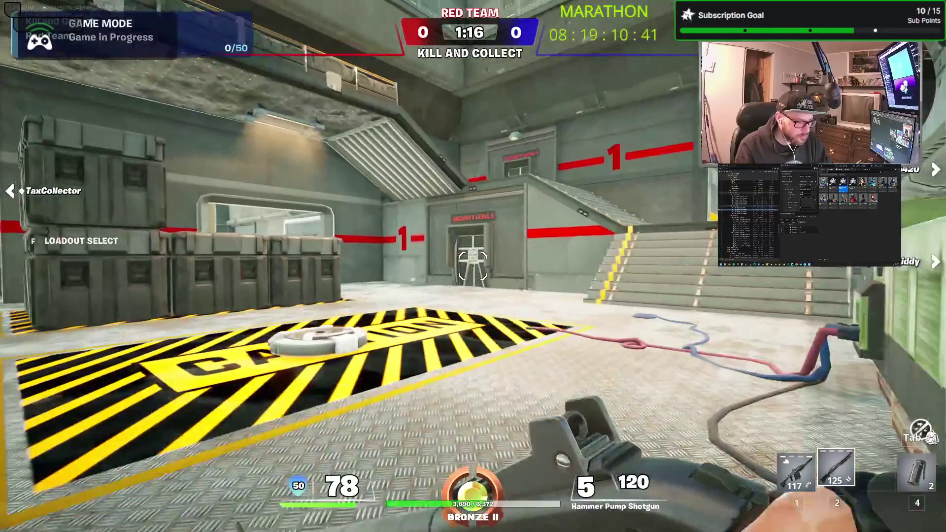
key("w")
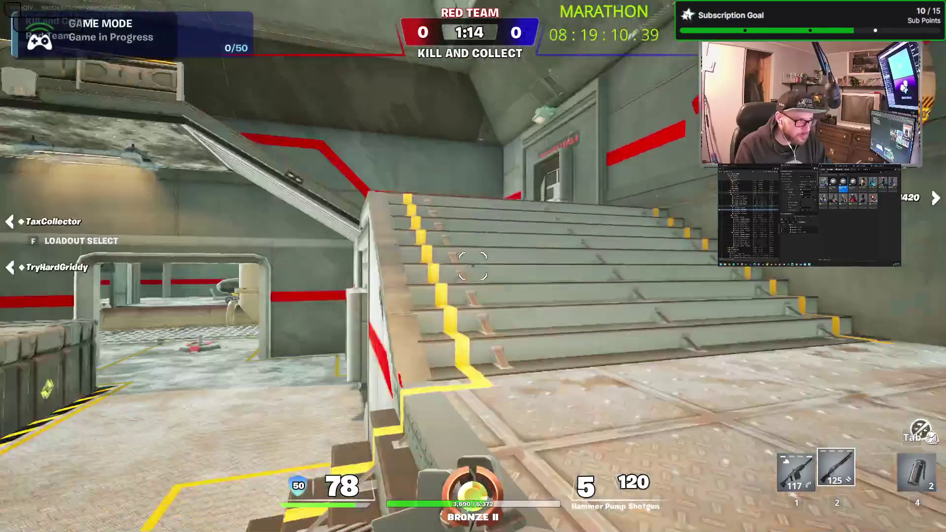
key("w")
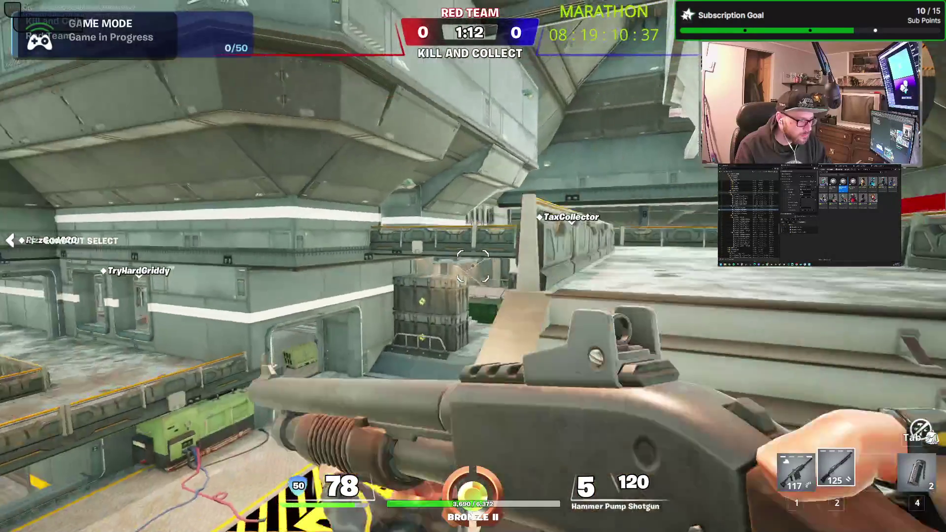
key("w")
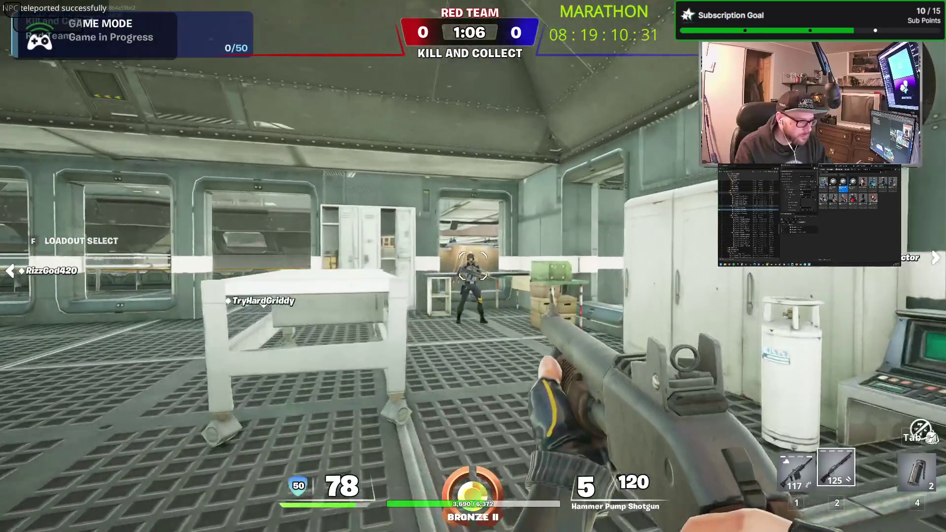
left_click(473, 266)
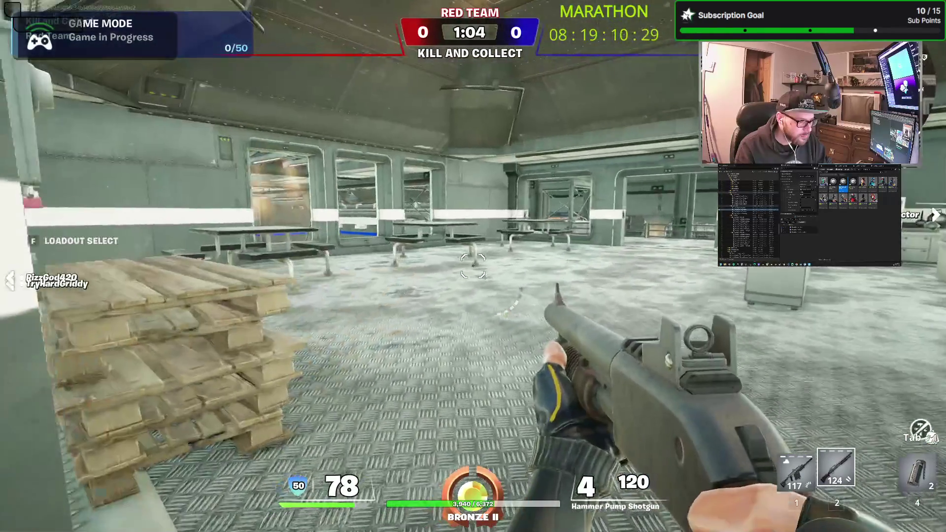
key("w")
key("w")
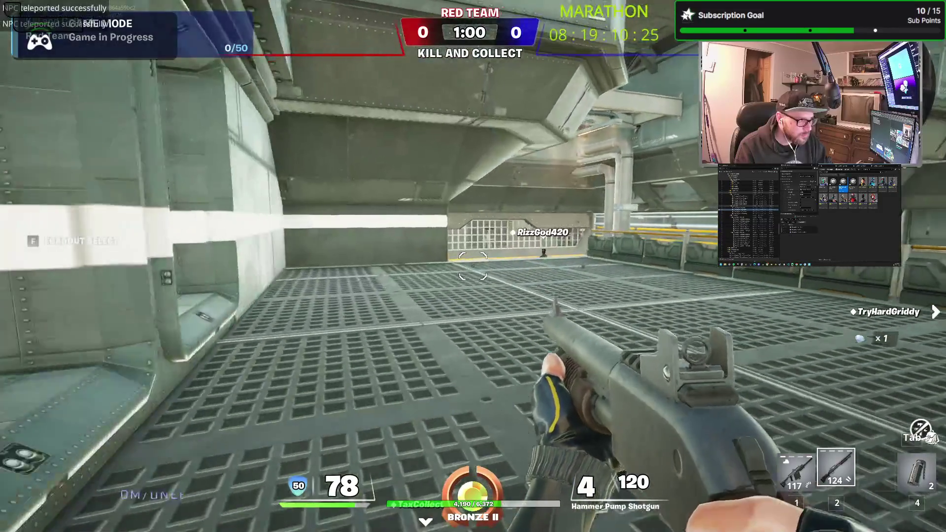
key("w")
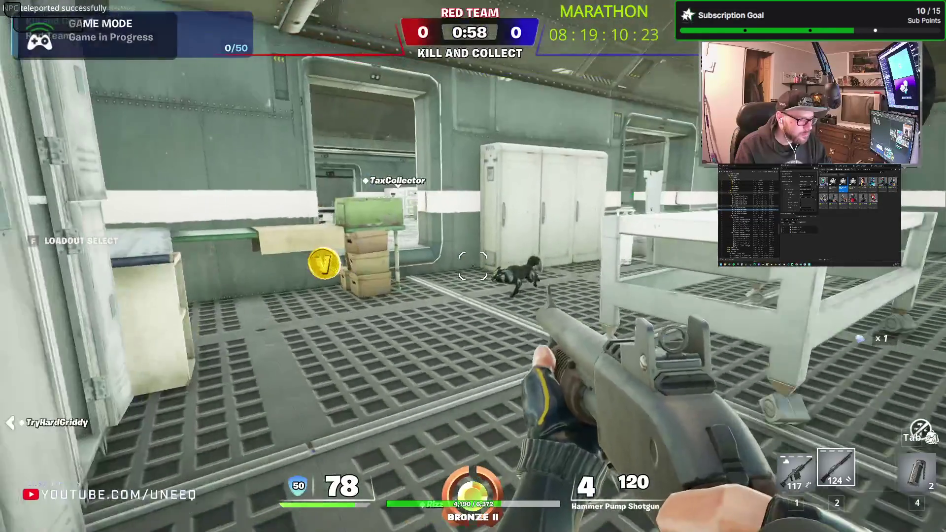
key("w")
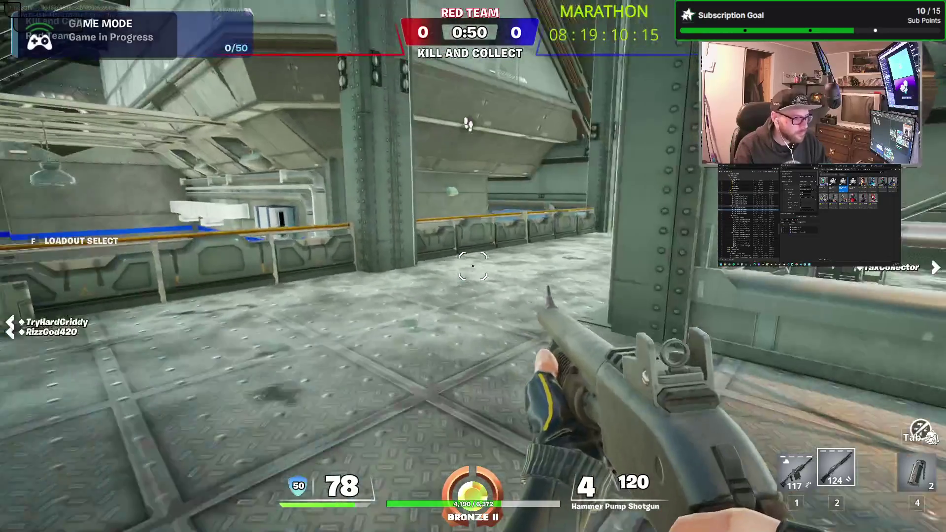
Roam the walkways and corridors, shotgunning the enemy across the room until the match ends
key("w")
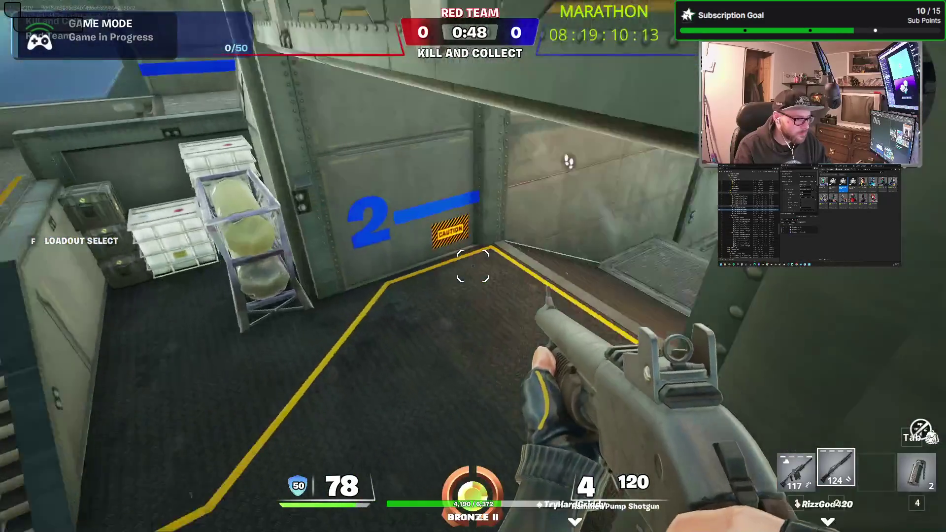
key("w")
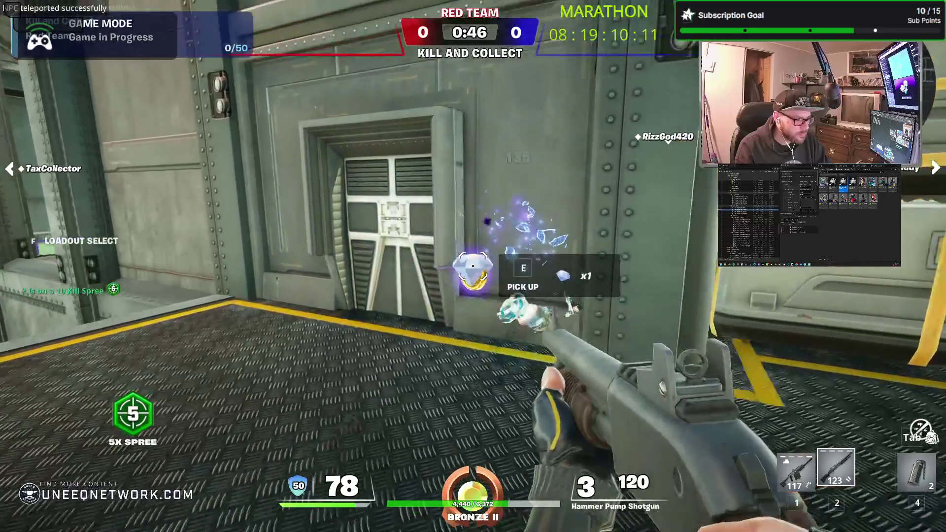
key("w")
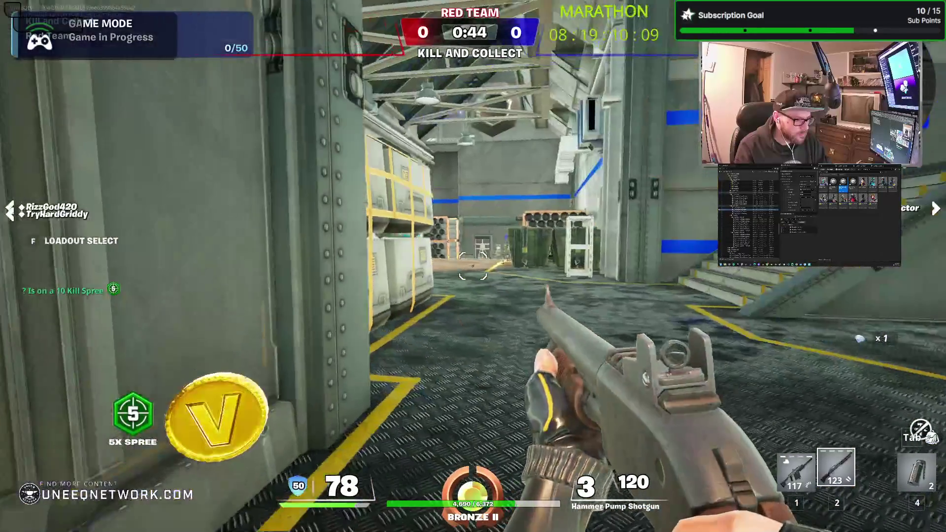
key("w")
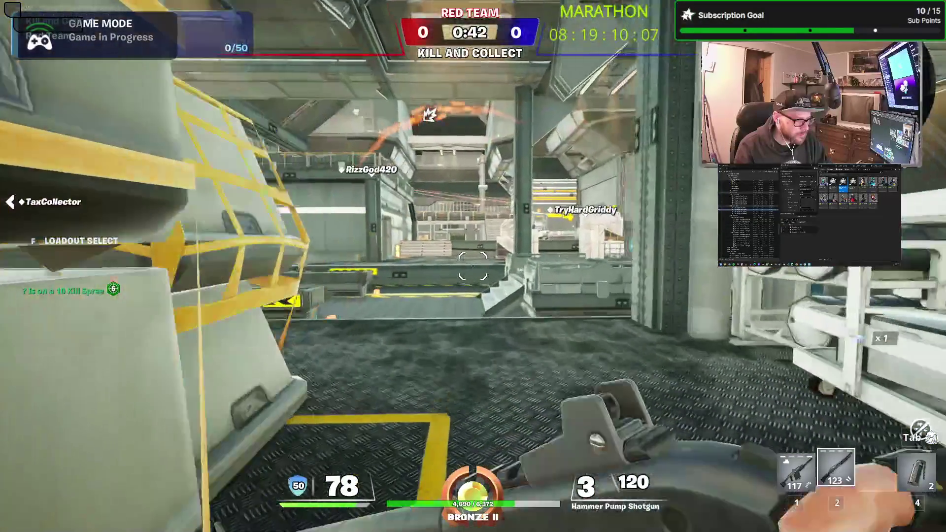
key("w")
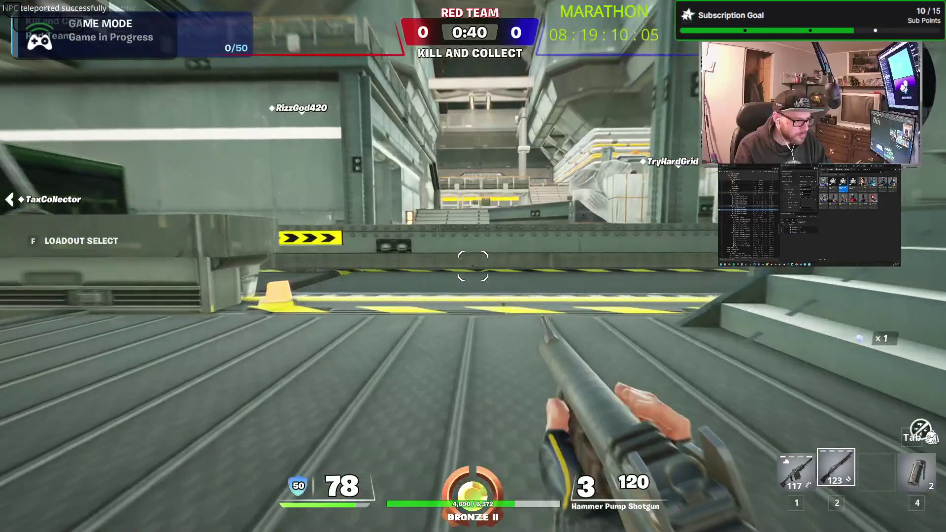
key("w")
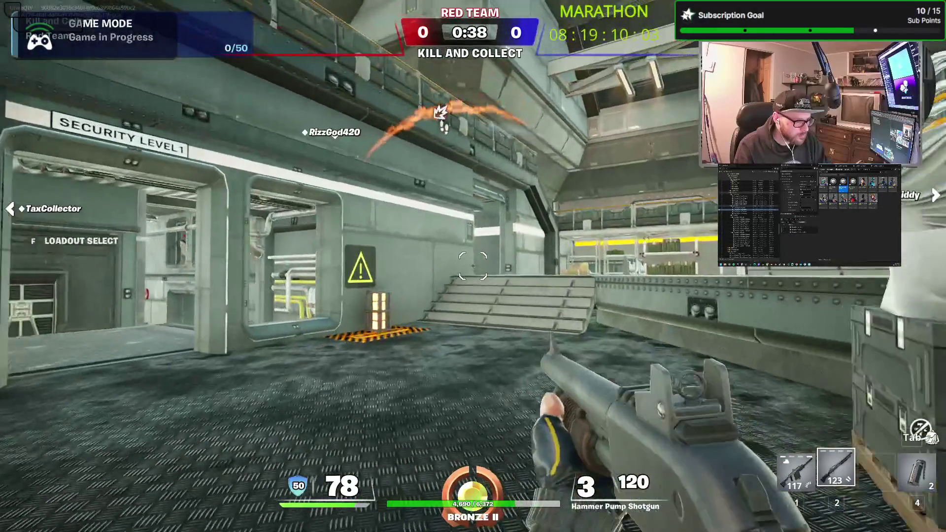
key("w")
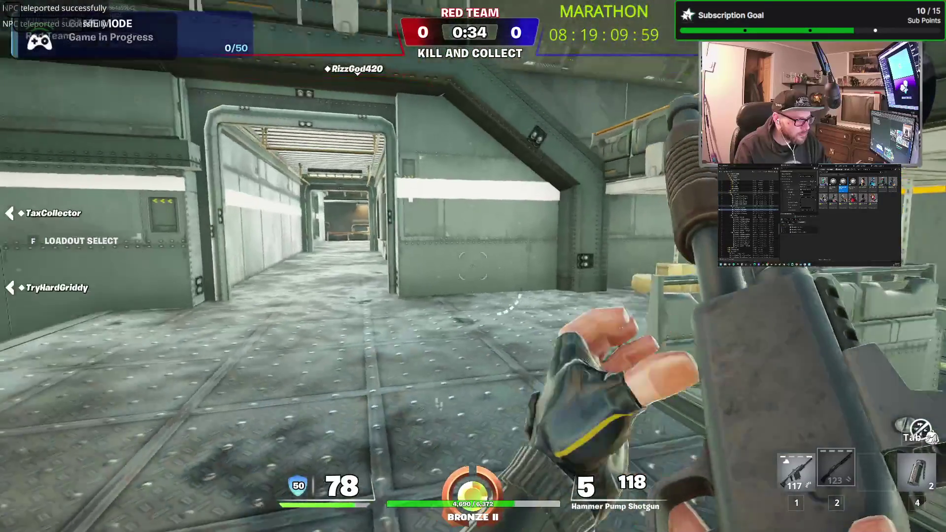
key("s")
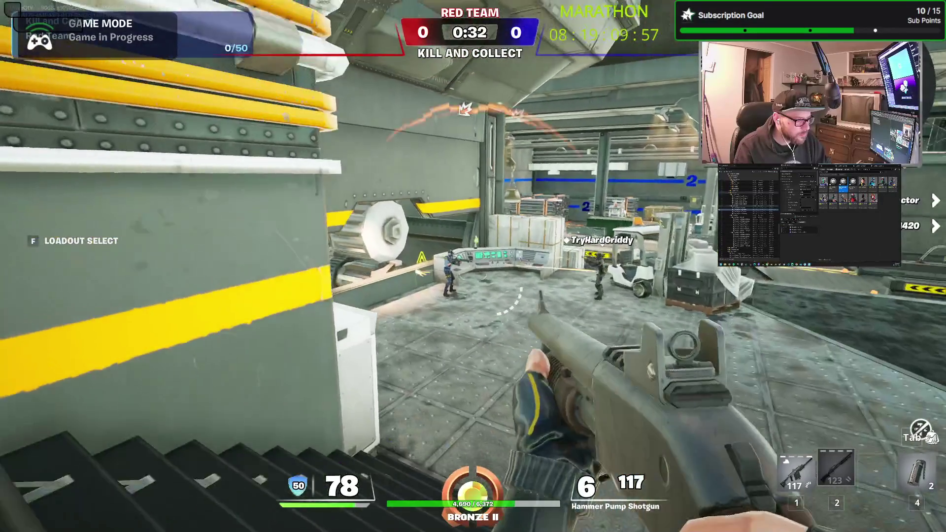
left_click(474, 266)
left_click(473, 267)
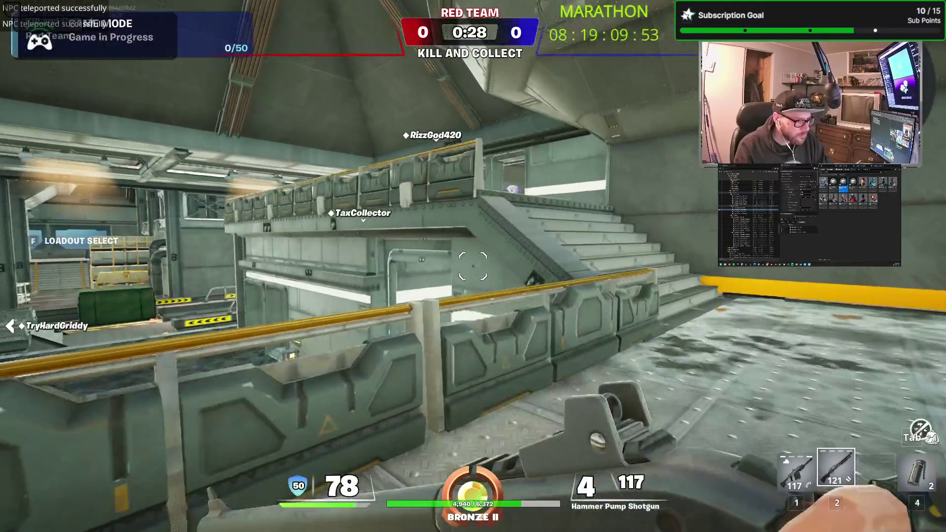
key("w")
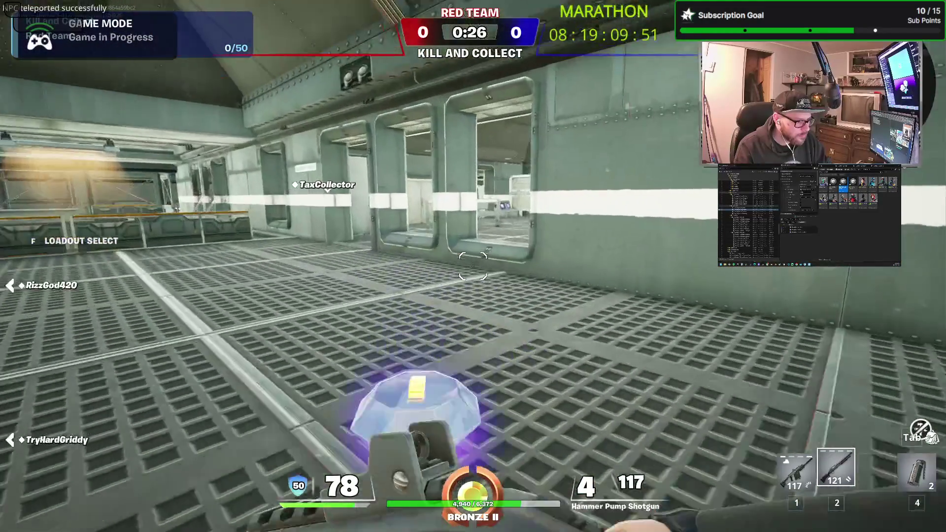
key("w")
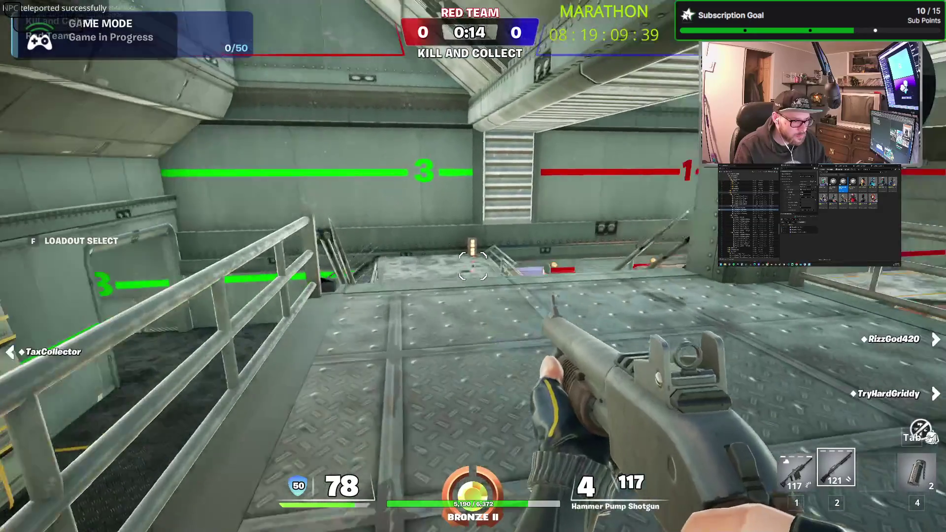
key("w")
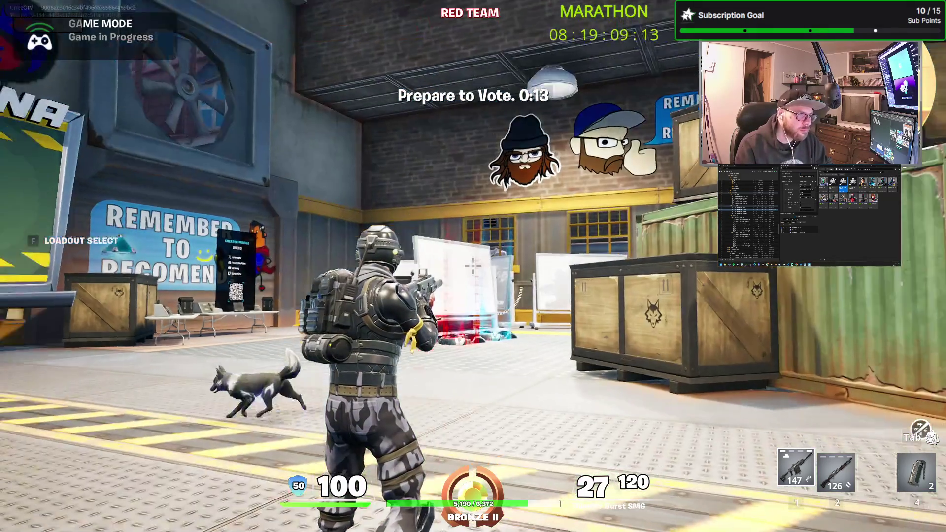
Climb over the lobby truck and run around the yard until the Domination round loads
key("w")
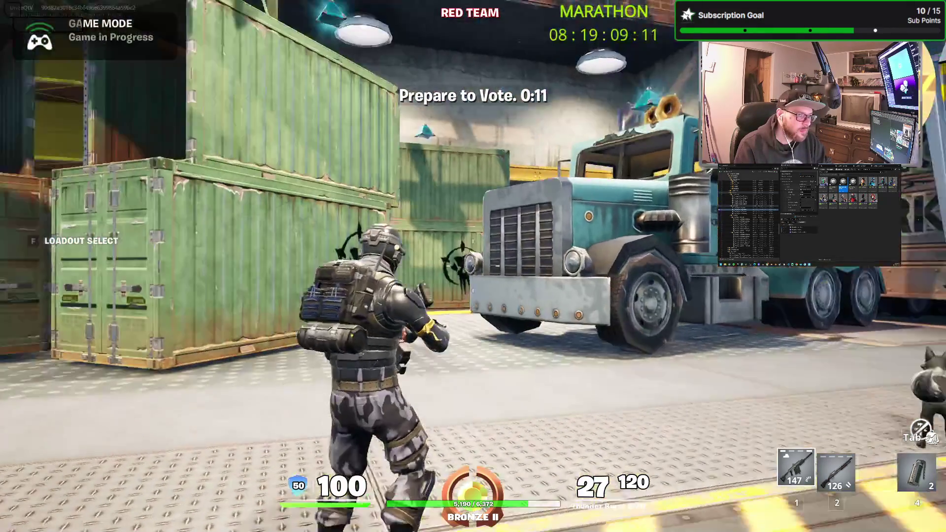
key("space")
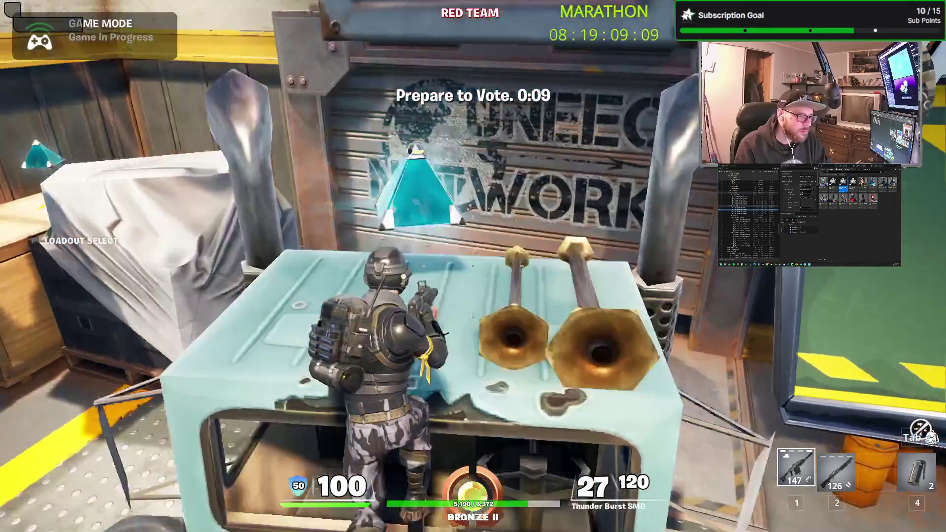
key("space")
key("w")
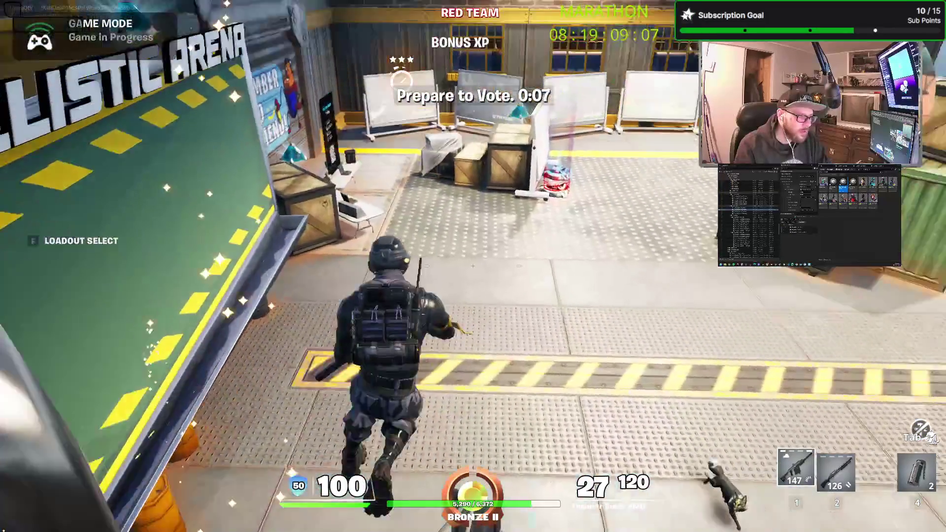
key("w")
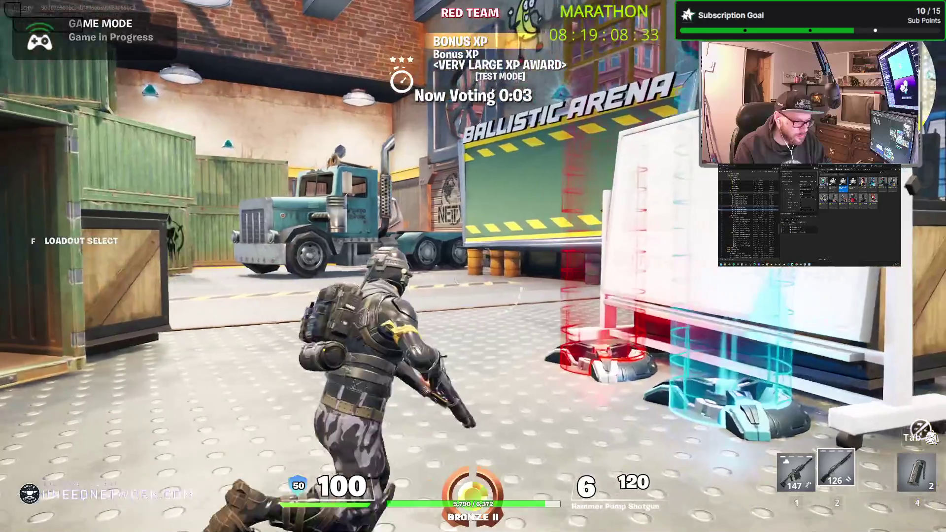
key("w")
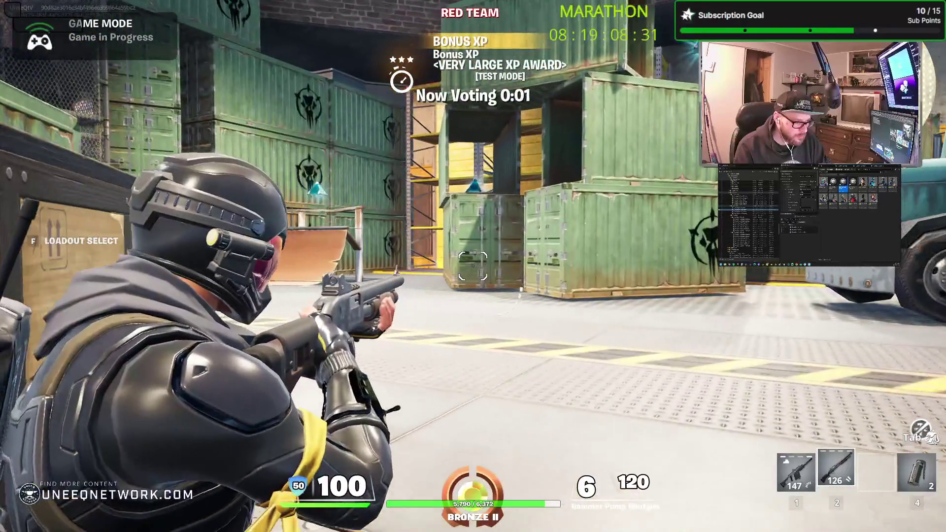
key("w")
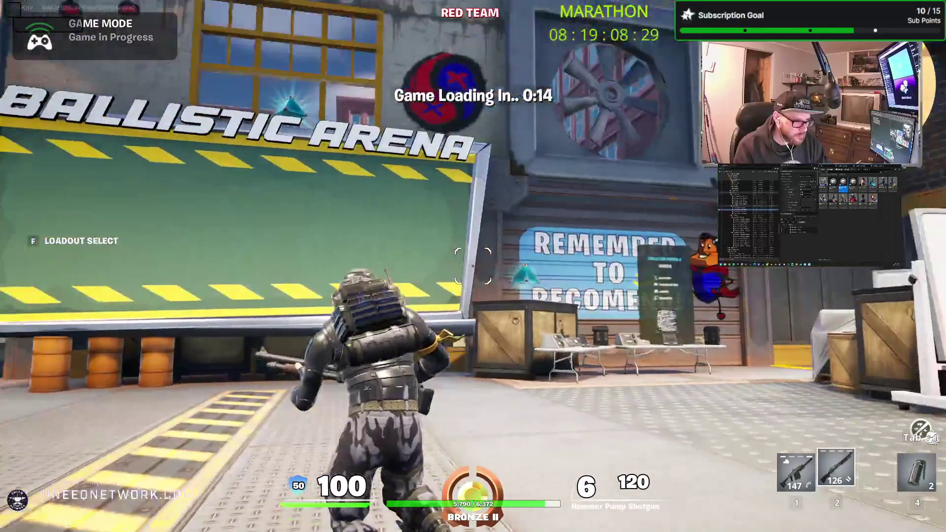
key("w")
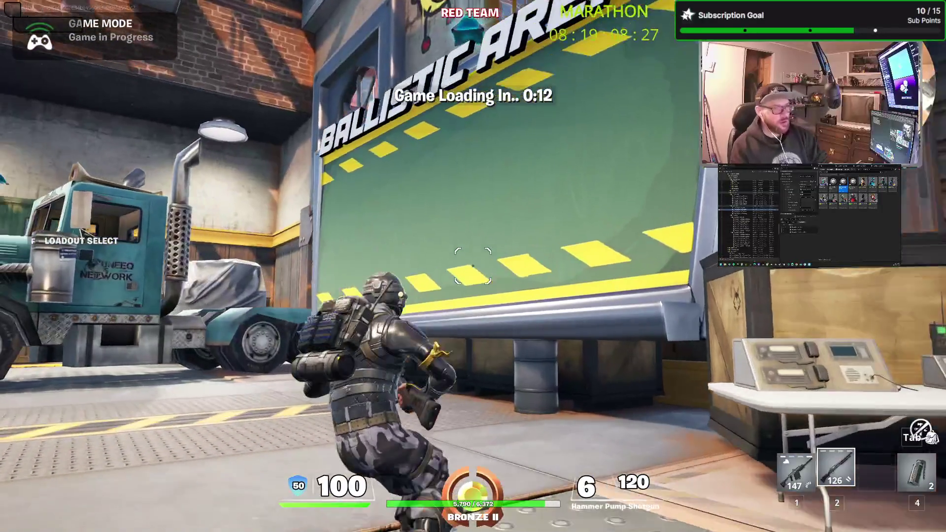
key("w")
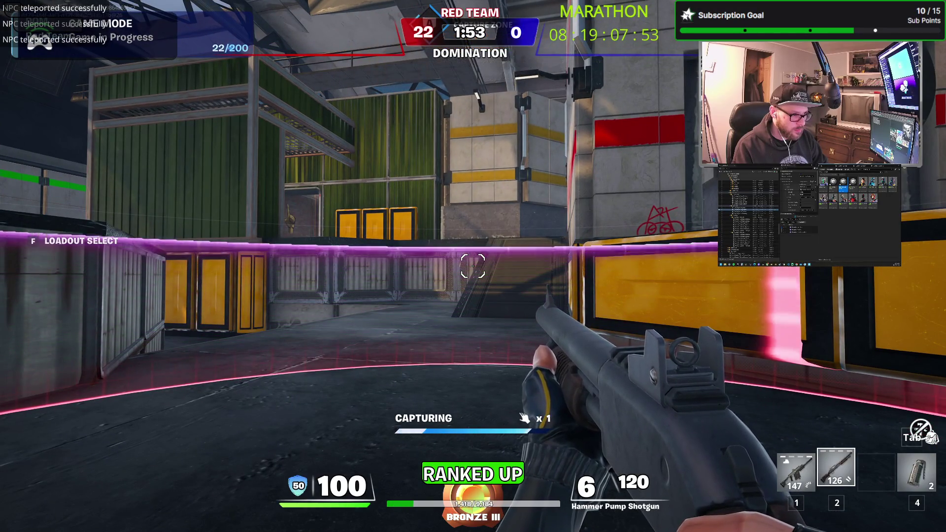
Run up the ramp, through the corridor and graffiti alley, into the holding zone to capture it
key("w")
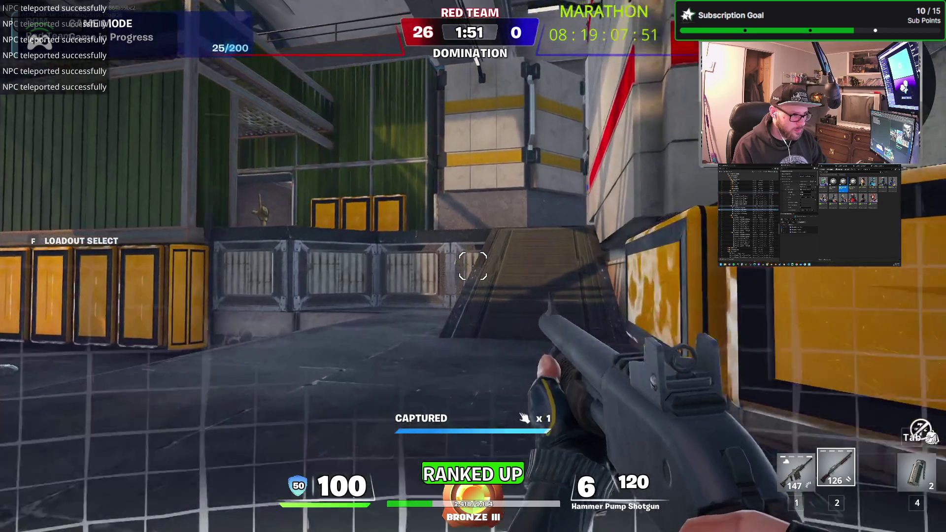
key("w")
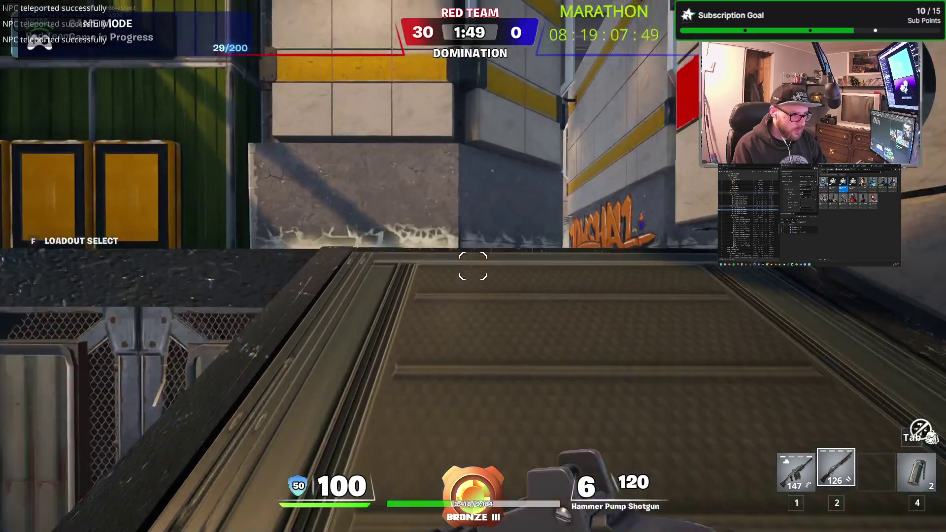
key("w")
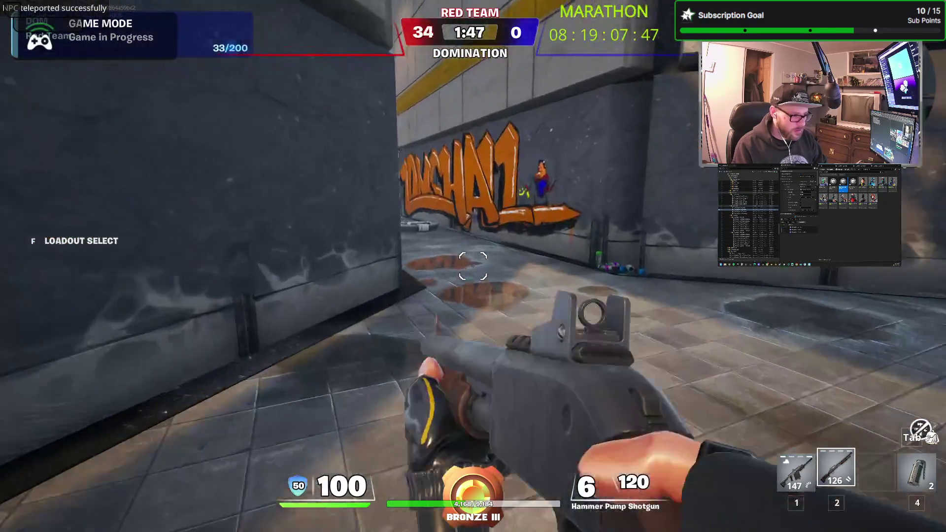
key("w")
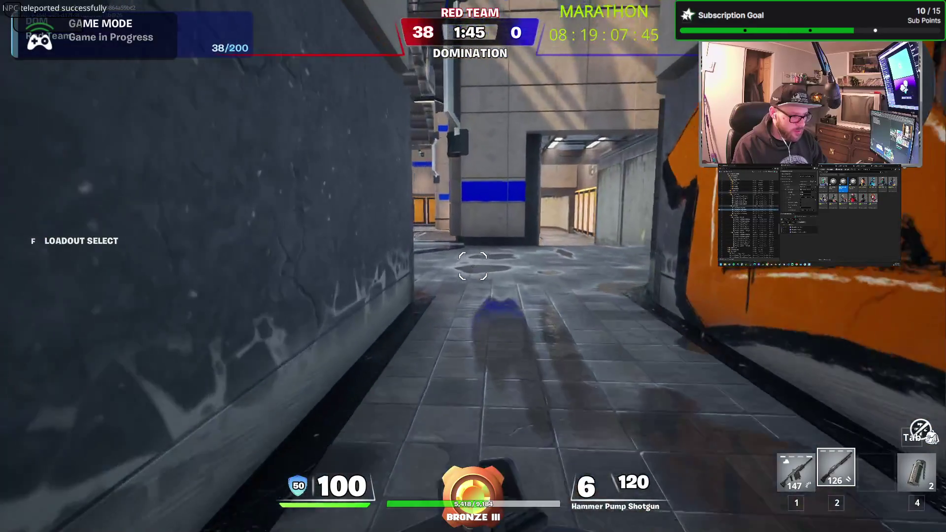
key("w")
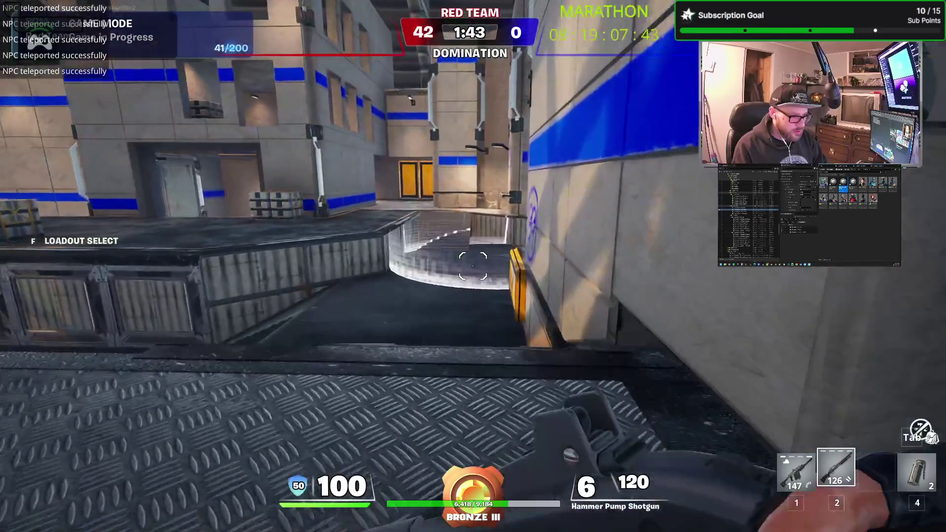
key("w")
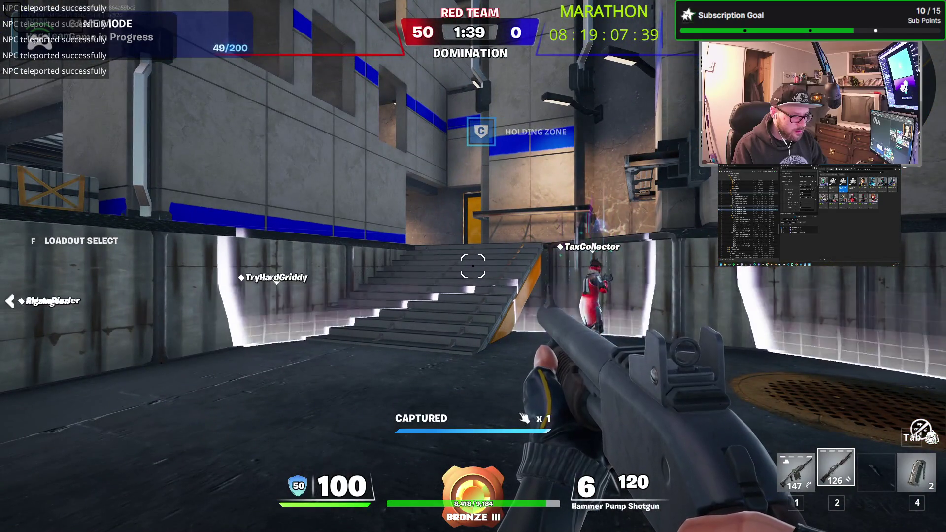
Move past the yellow crates and climb the stairs onto the upper platform
key("w")
key("w")
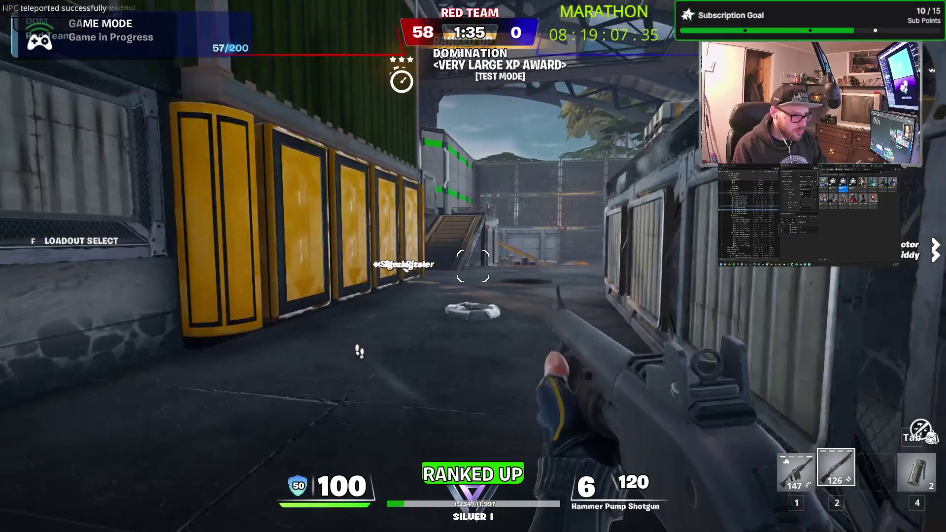
key("w")
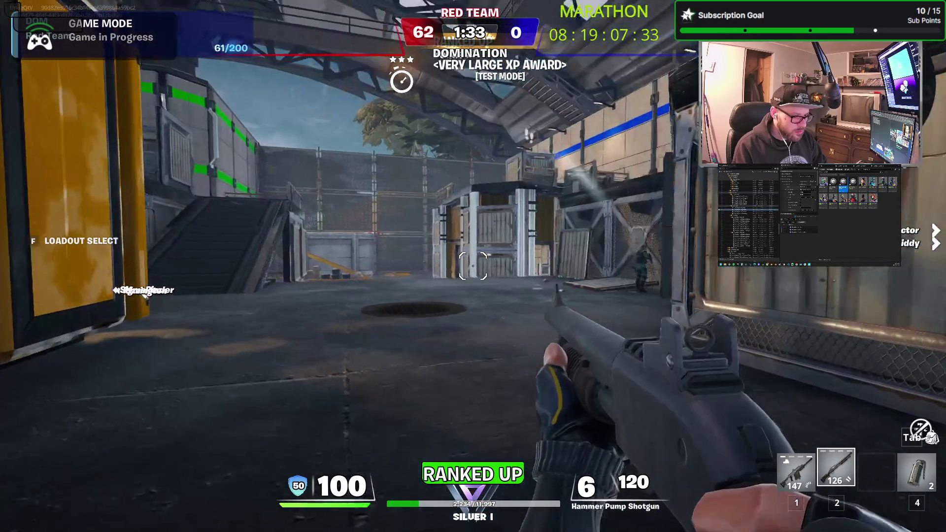
key("w")
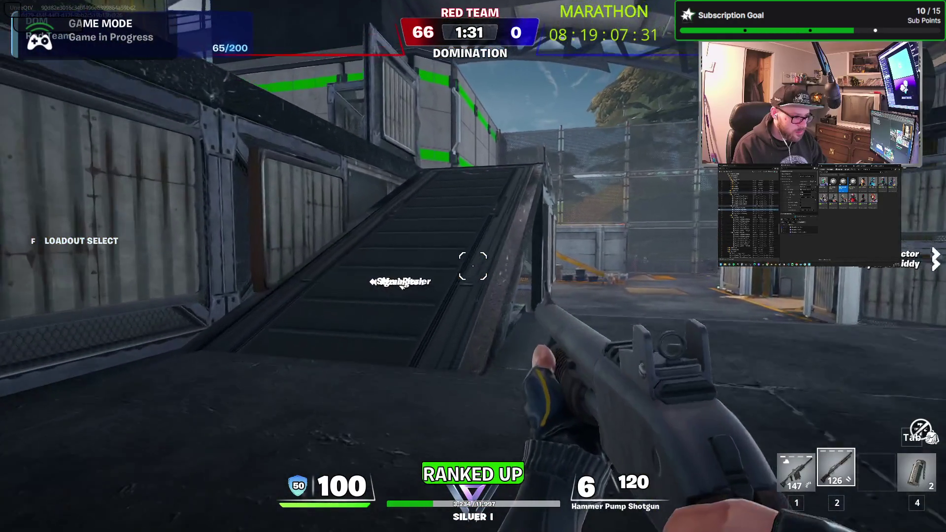
key("w")
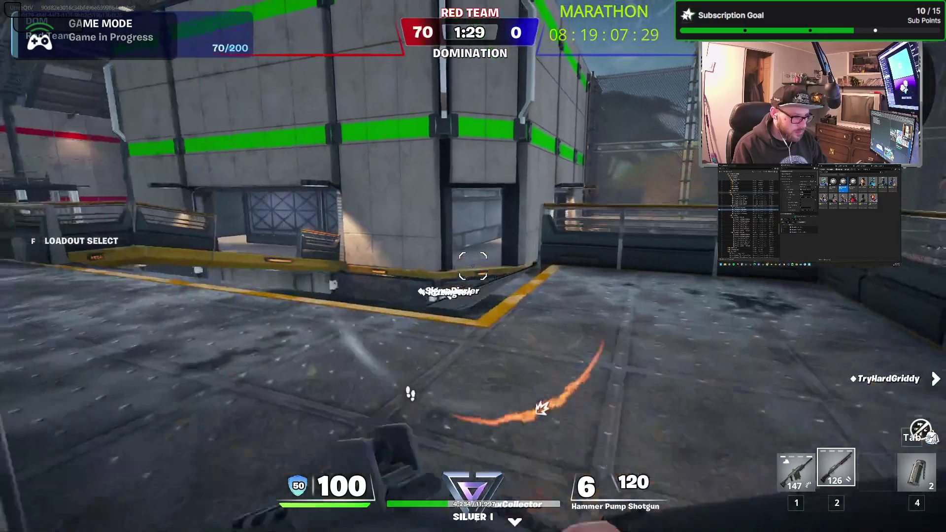
key("w")
Fire the shotgun repeatedly at the opponent near the crates
left_click(473, 266)
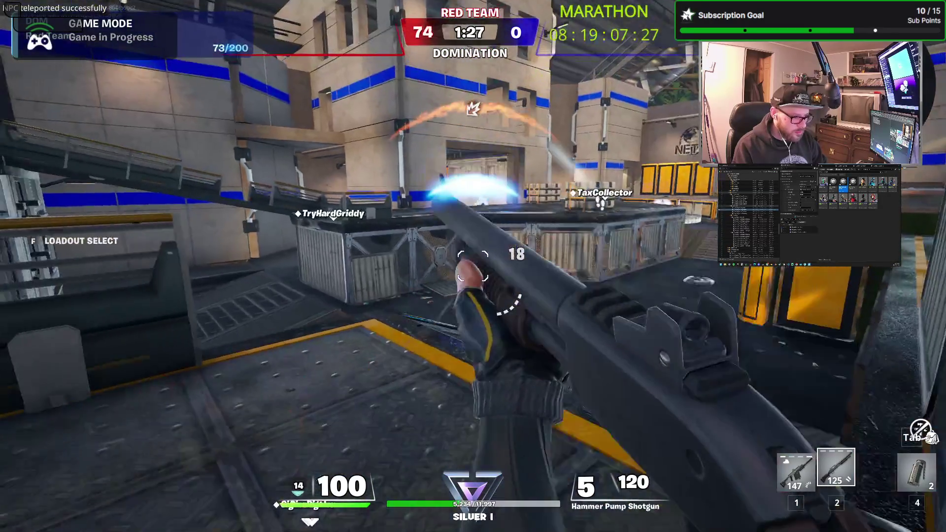
left_click(473, 266)
left_click(473, 266)
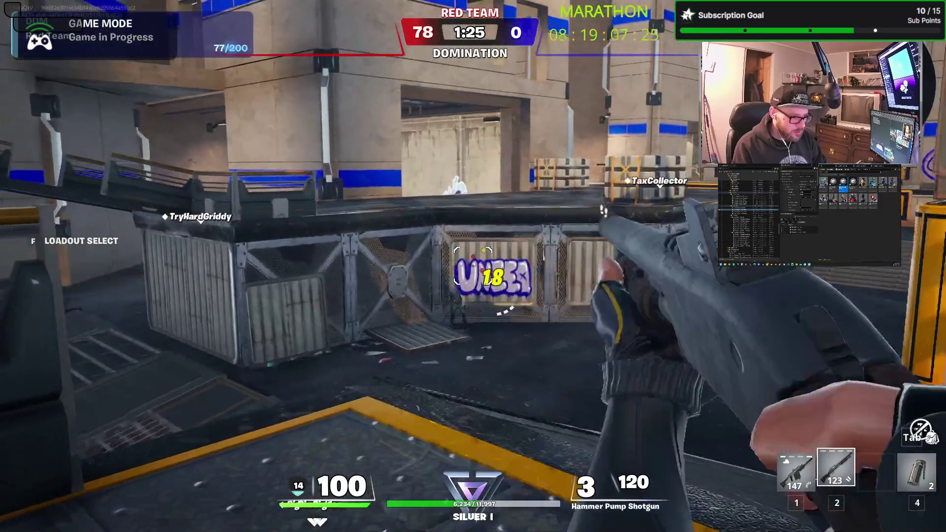
left_click(473, 266)
left_click(474, 266)
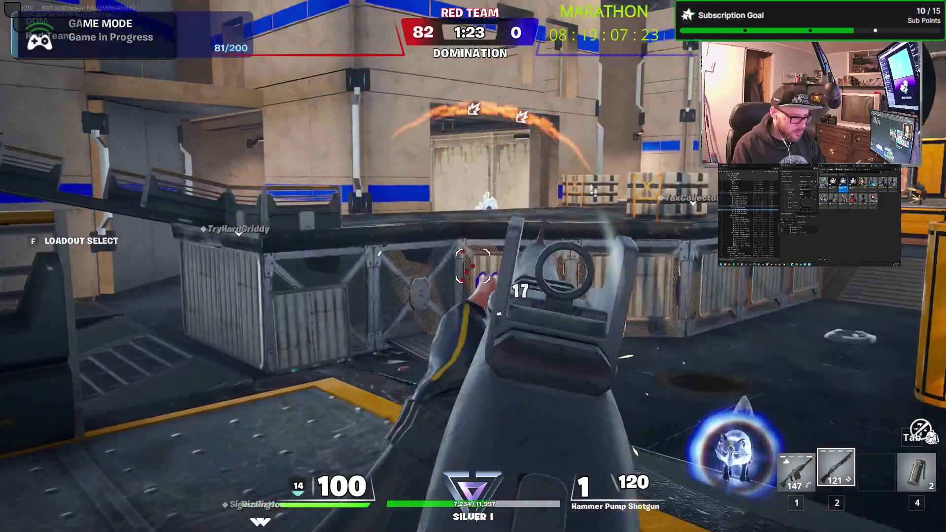
left_click(473, 266)
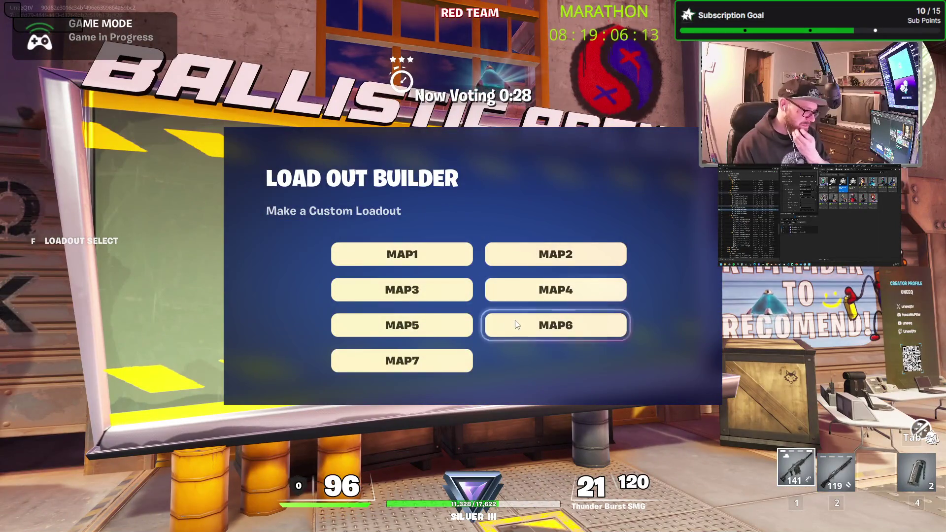
Vote for a map with King of the Hill mode and accept Bot Fill
left_click(518, 325)
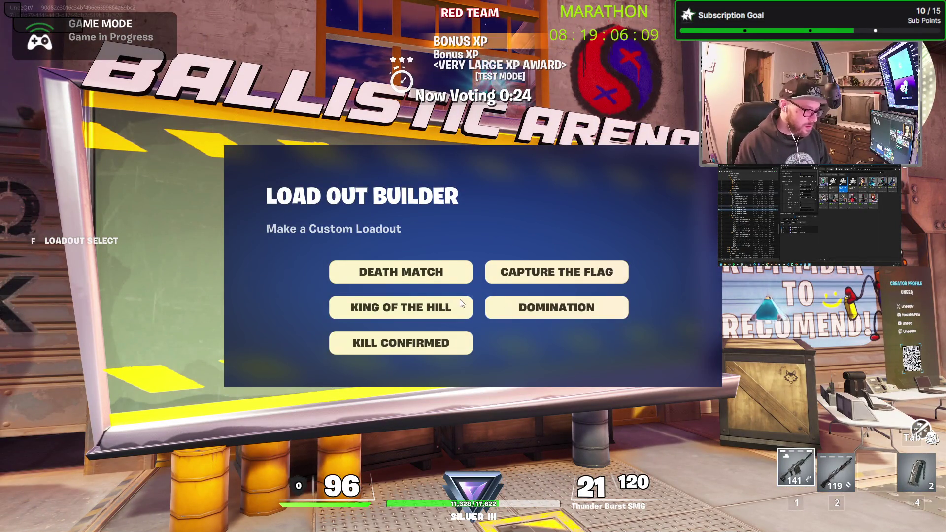
left_click(447, 308)
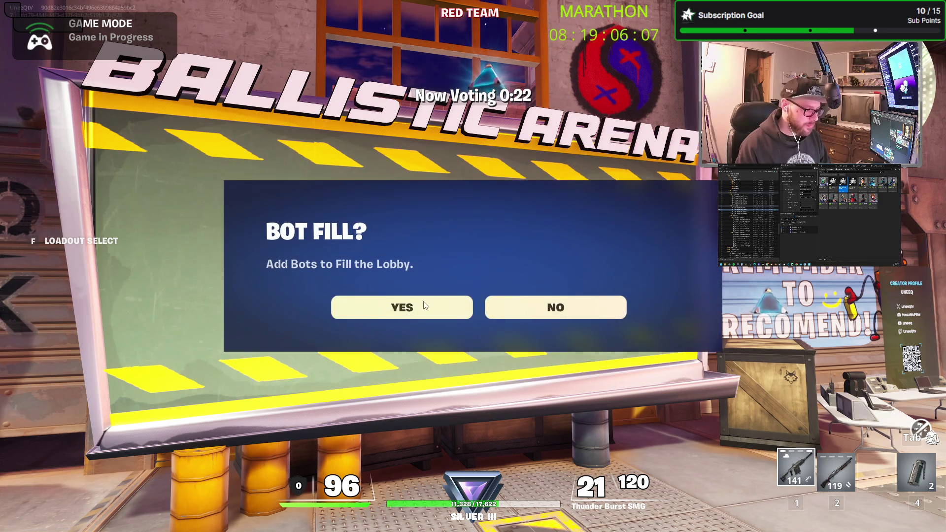
left_click(424, 306)
Step onto the blue pad to join Blue Team and pick loadout class 4
key("w")
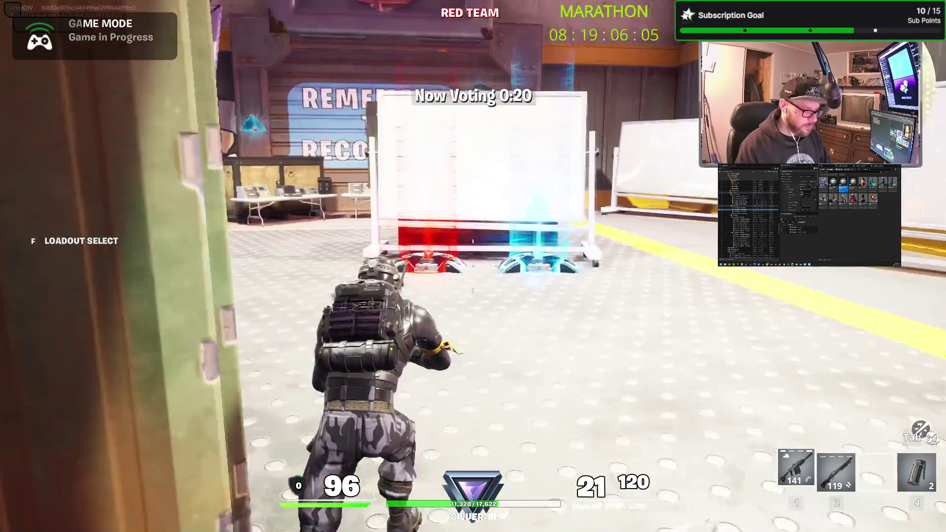
key("w")
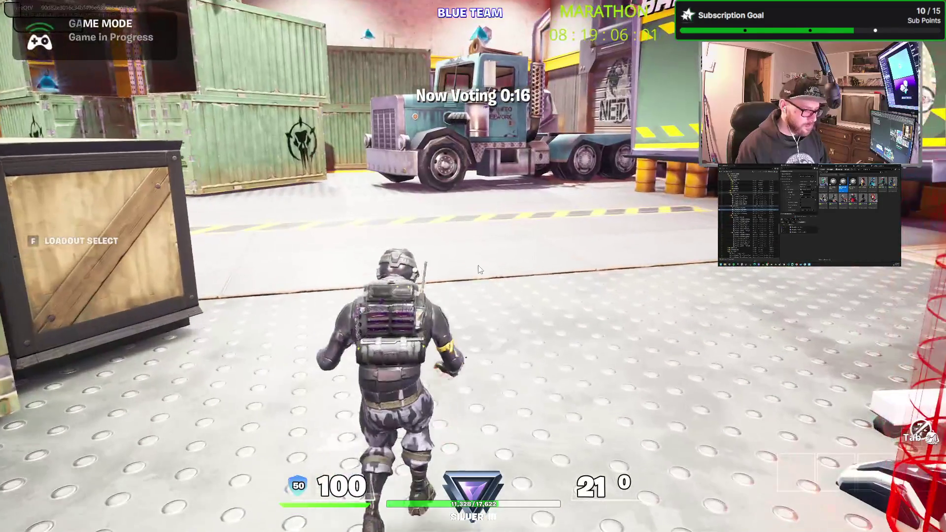
key("f")
left_click(551, 290)
Run through the container corridor grabbing the shelf XP coin, then check the inventory loadout
key("w")
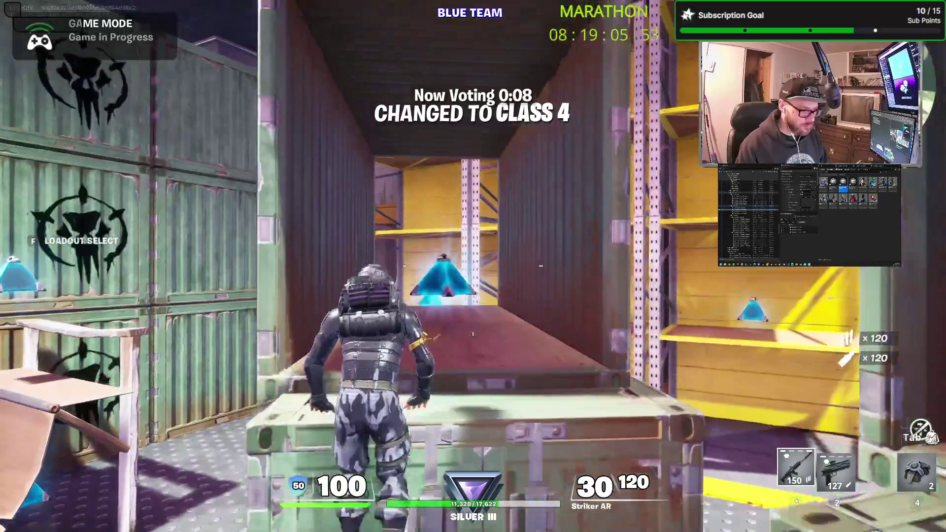
key("w")
key("space")
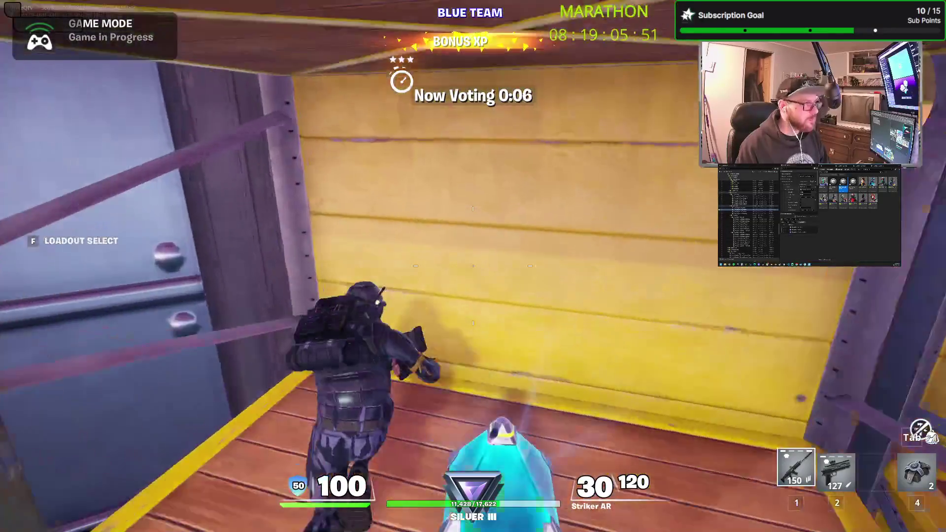
key("w")
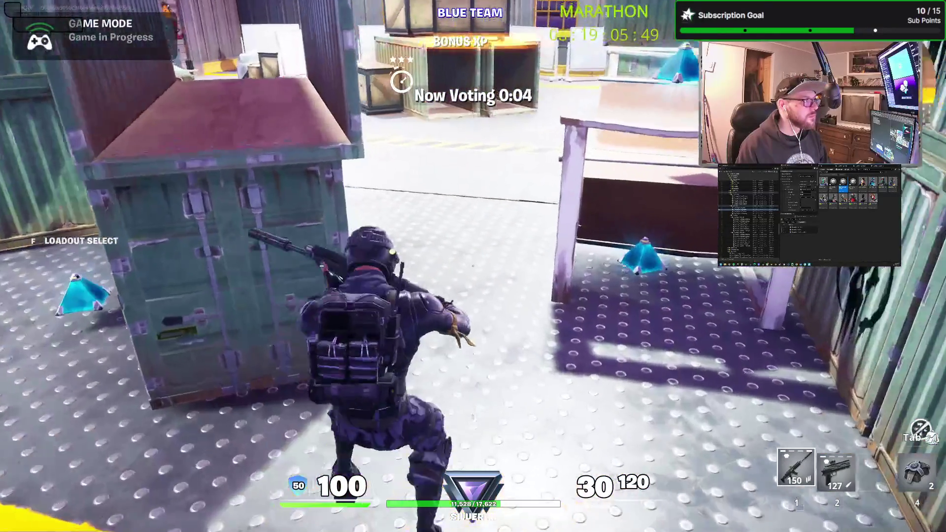
key("w")
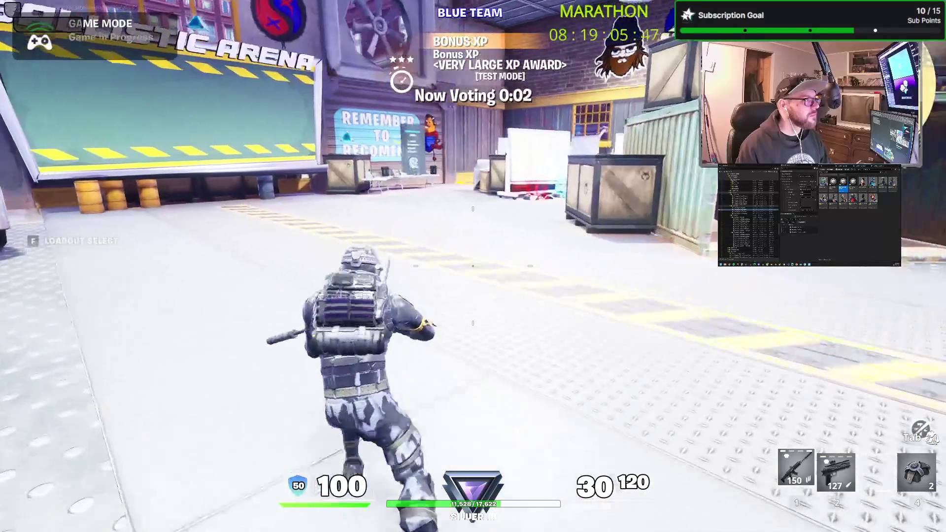
key("w")
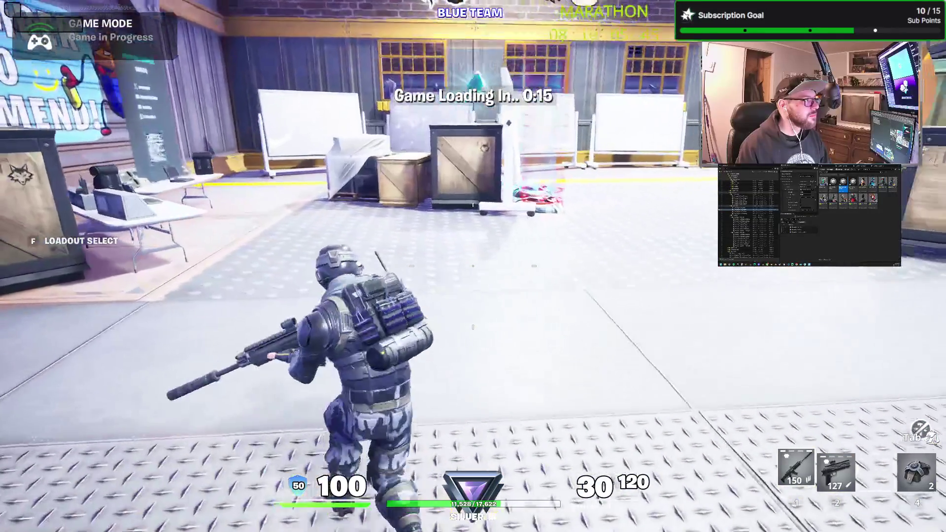
key("w")
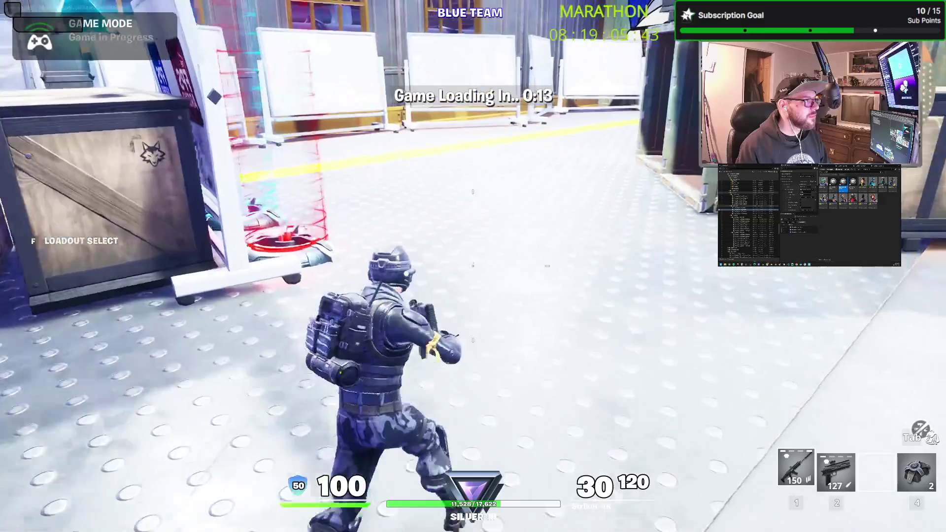
key("Tab")
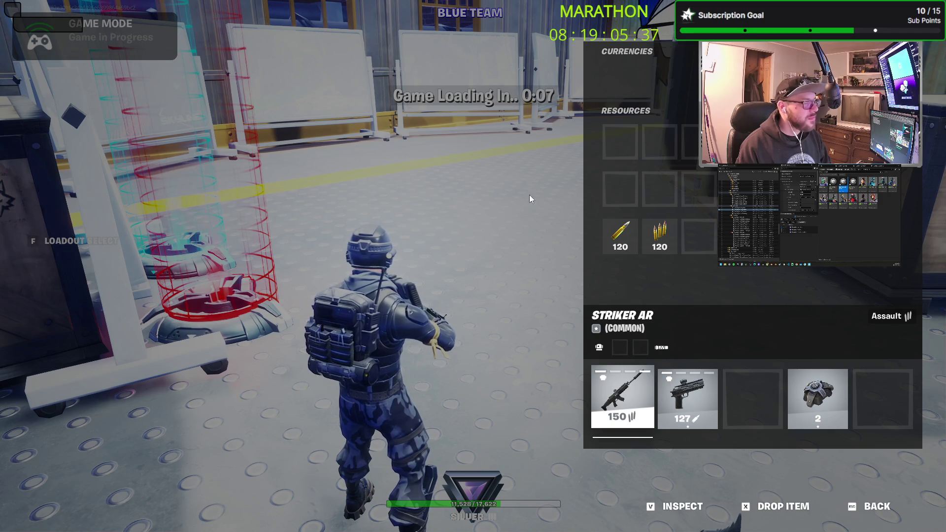
key("Tab")
Run toward the ramp and container wall to hold the hill for Blue Team
key("w")
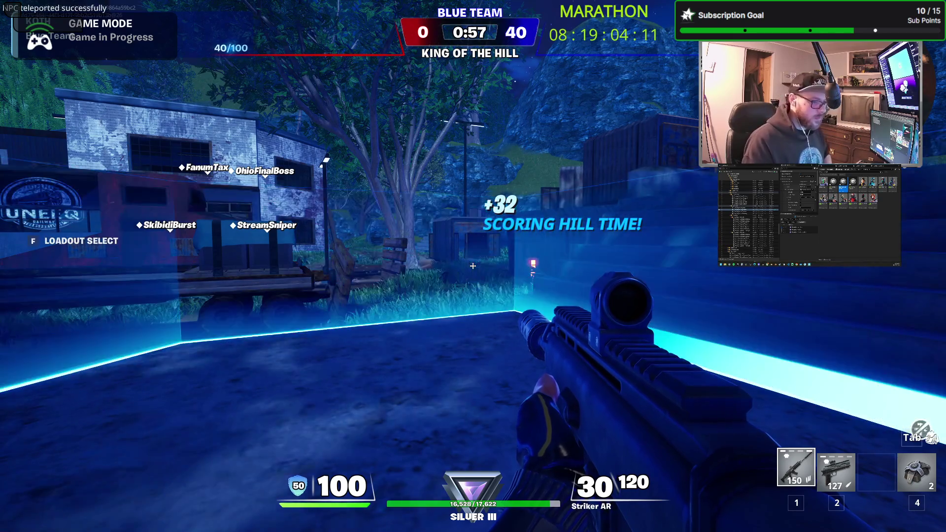
Leave the hill toward the brick building, shoot the rifle at opponents there, and head up the ramp
key("w")
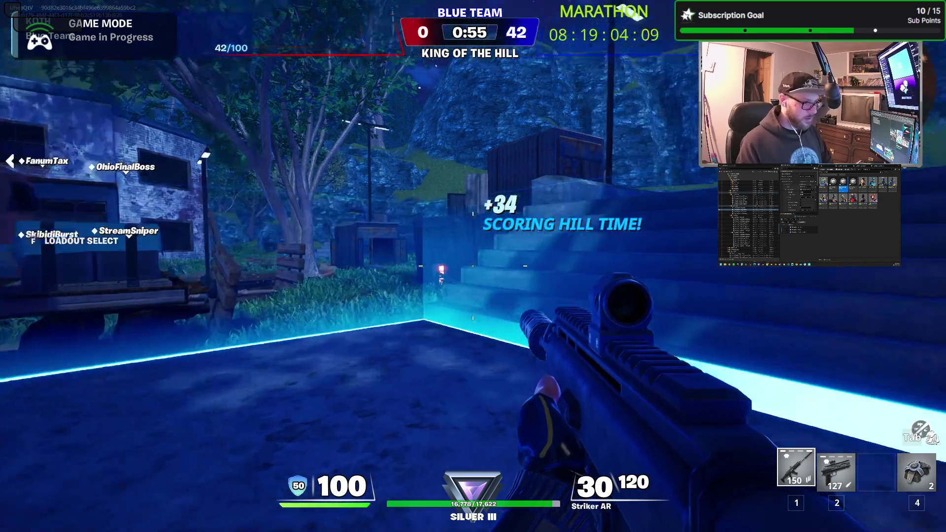
key("w")
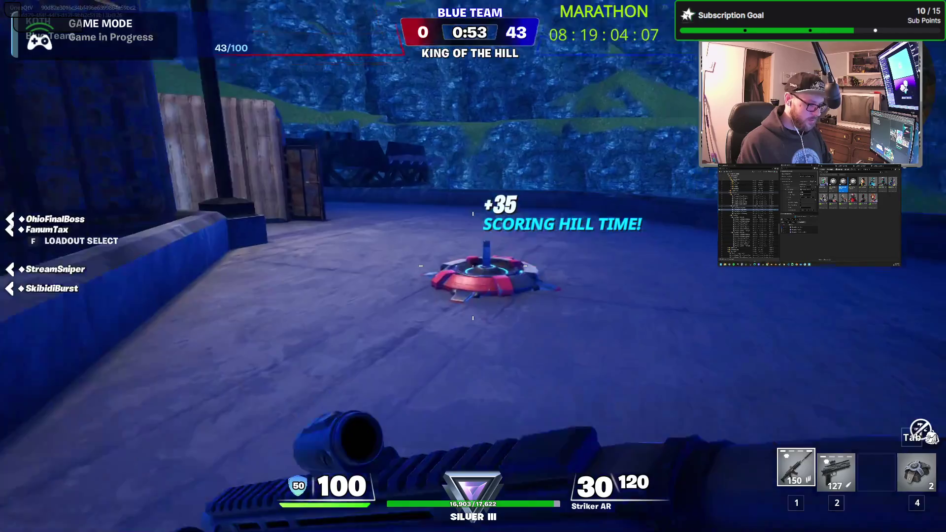
key("w")
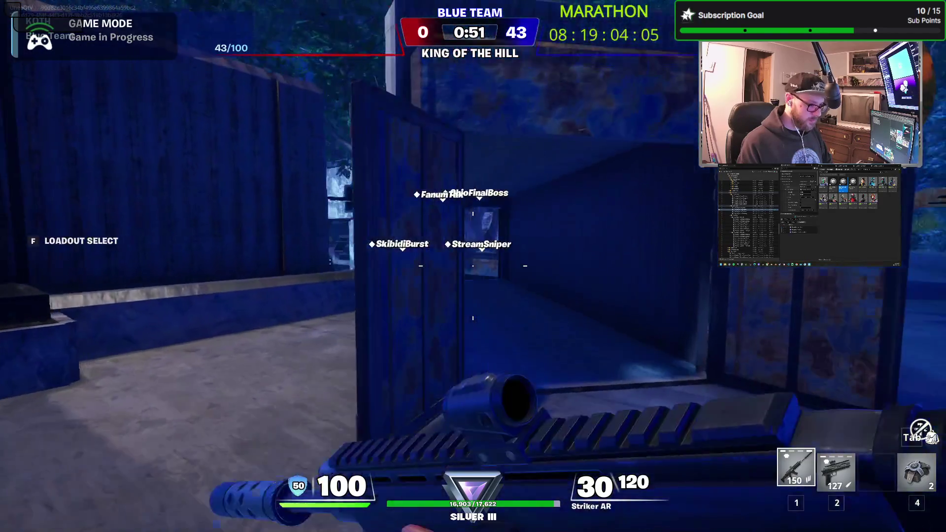
key("w")
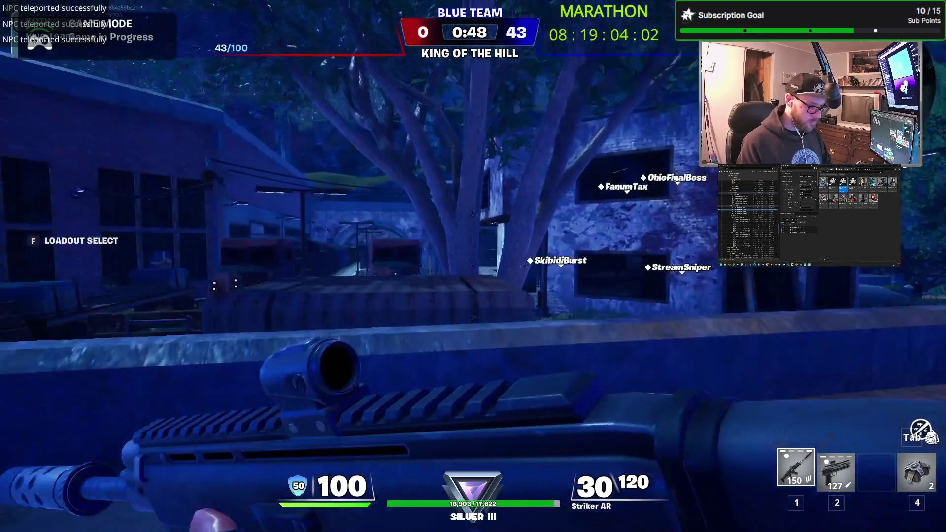
left_click(474, 266)
left_click(473, 266)
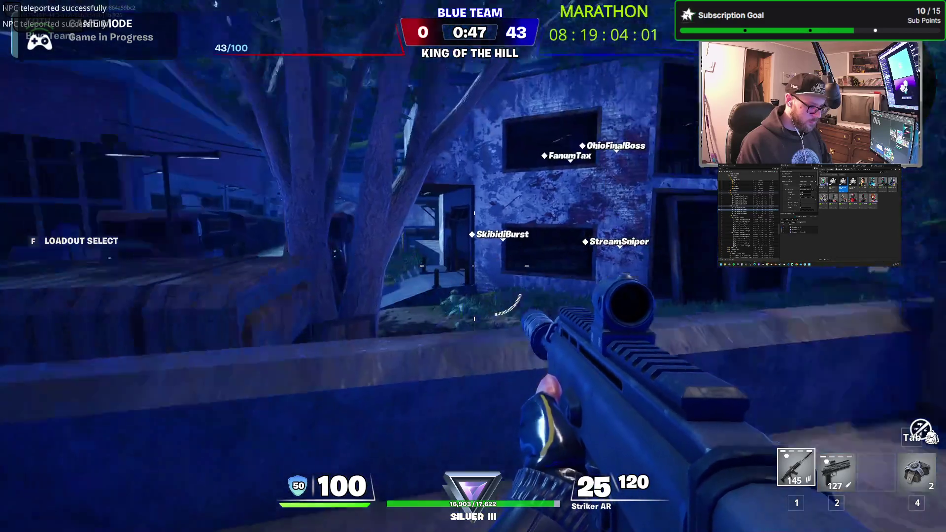
key("w")
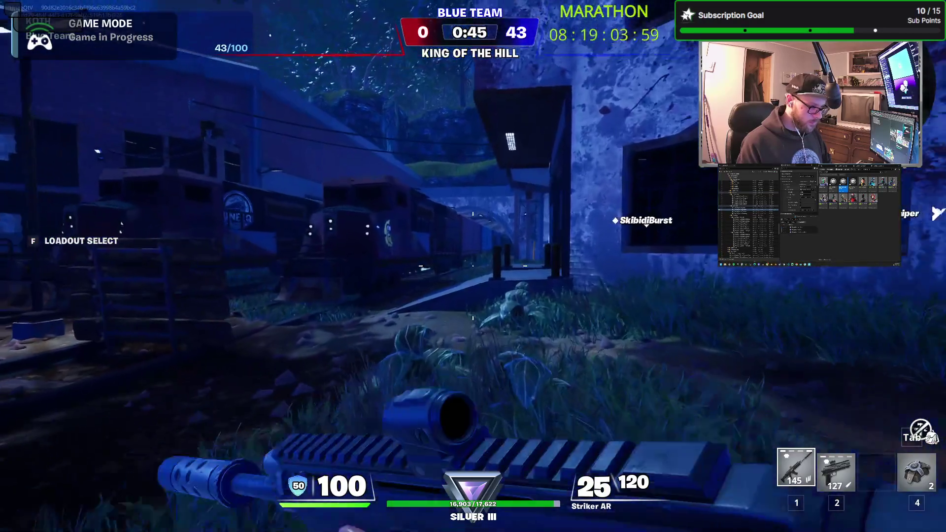
key("w")
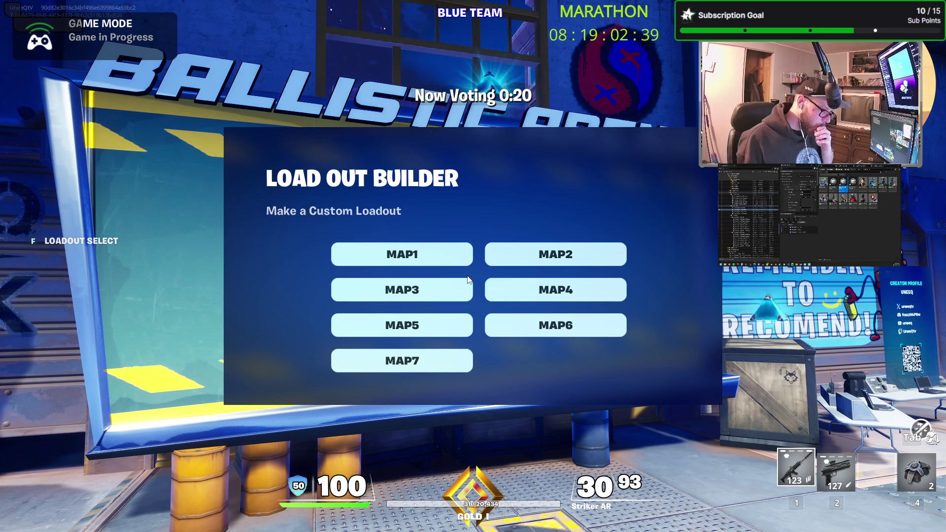
Vote MAP1 as a Death Match and accept Bot Fill
left_click(436, 258)
left_click(449, 268)
left_click(423, 307)
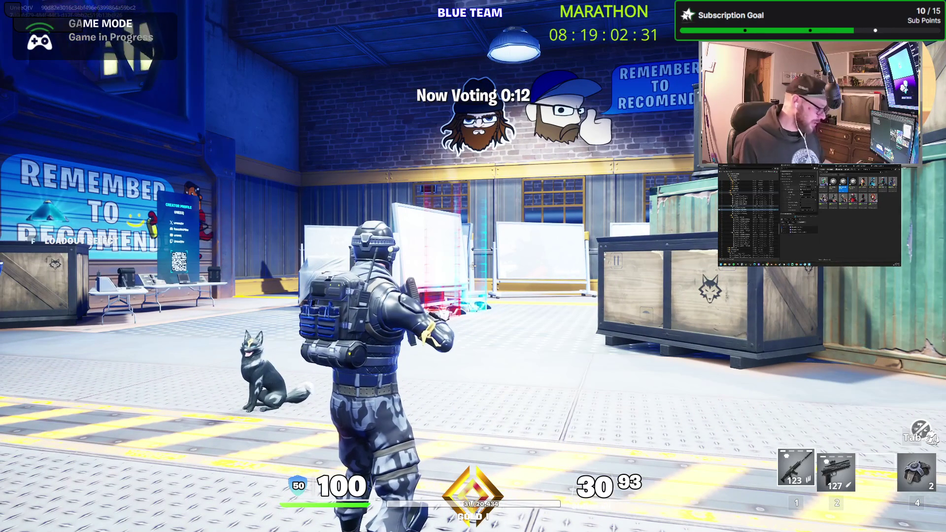
Look through the loadout options and custom loadout gun slots, then close them
key("f")
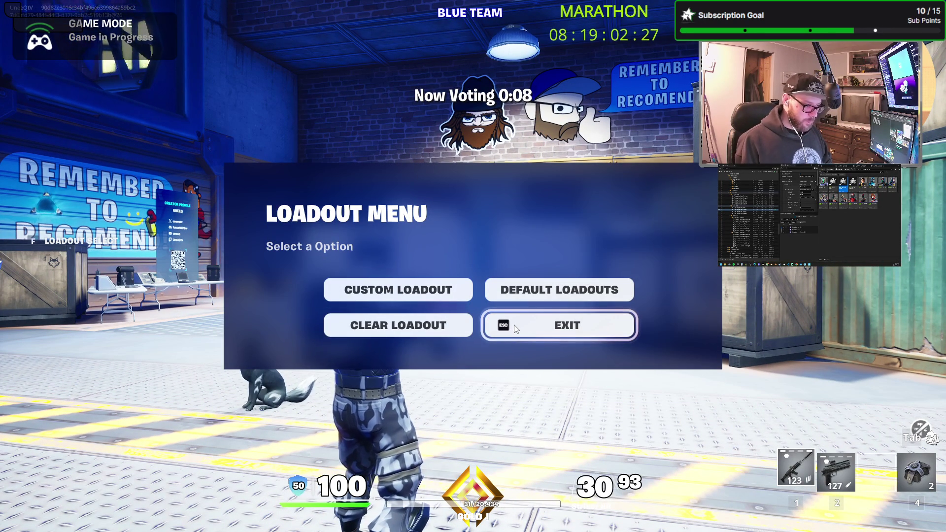
key("Escape")
key("f")
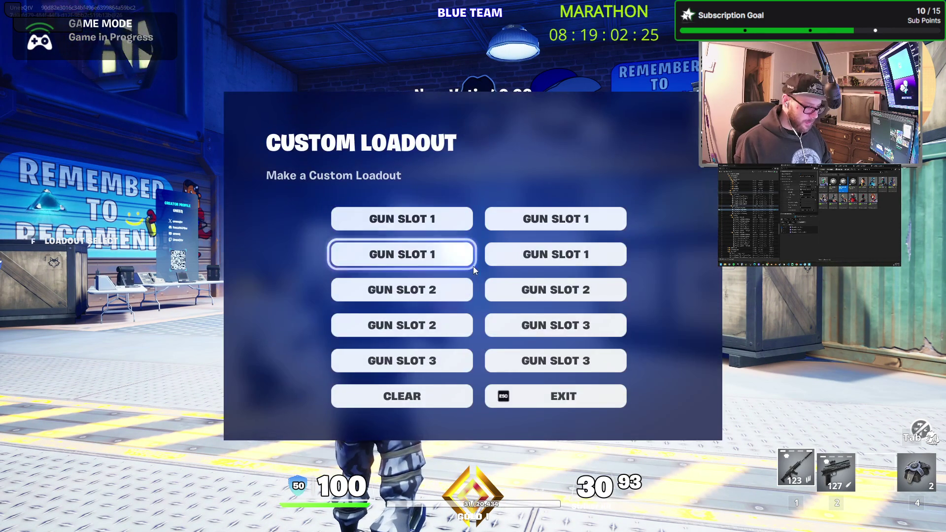
key("Escape")
key("Escape")
Roam the lobby over the crates toward the shipping containers while the game loads
key("w")
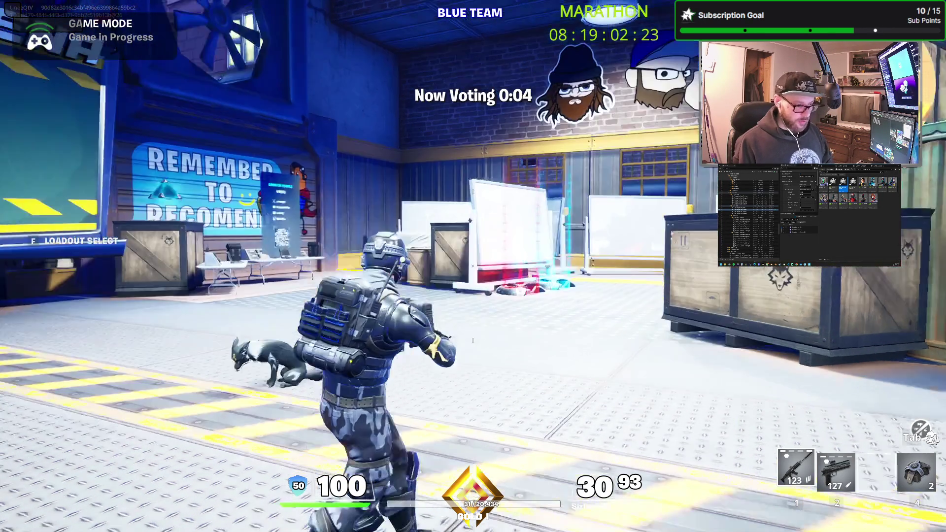
key("space")
key("w")
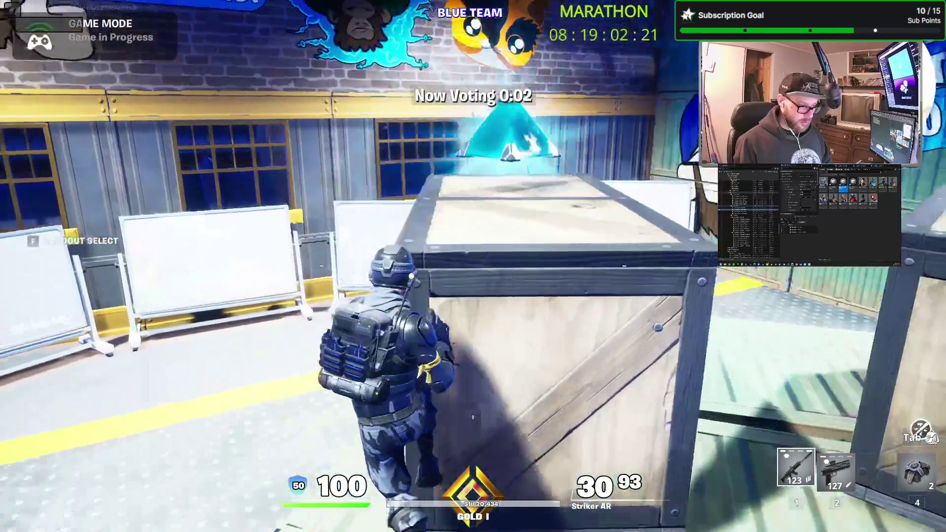
key("w")
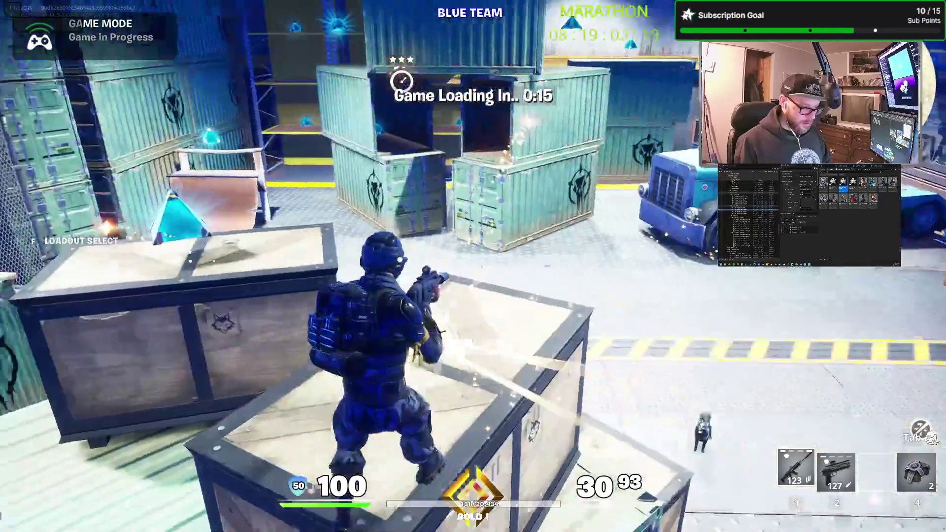
key("s")
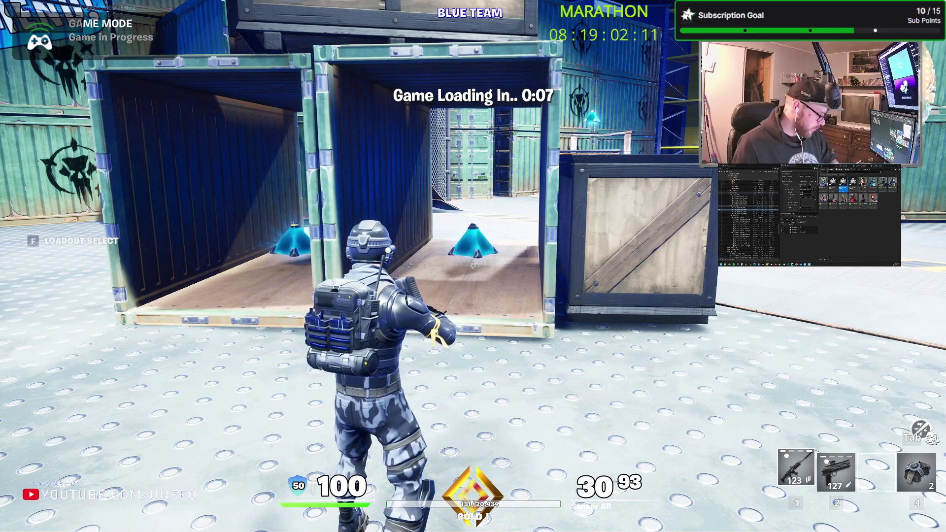
key("w")
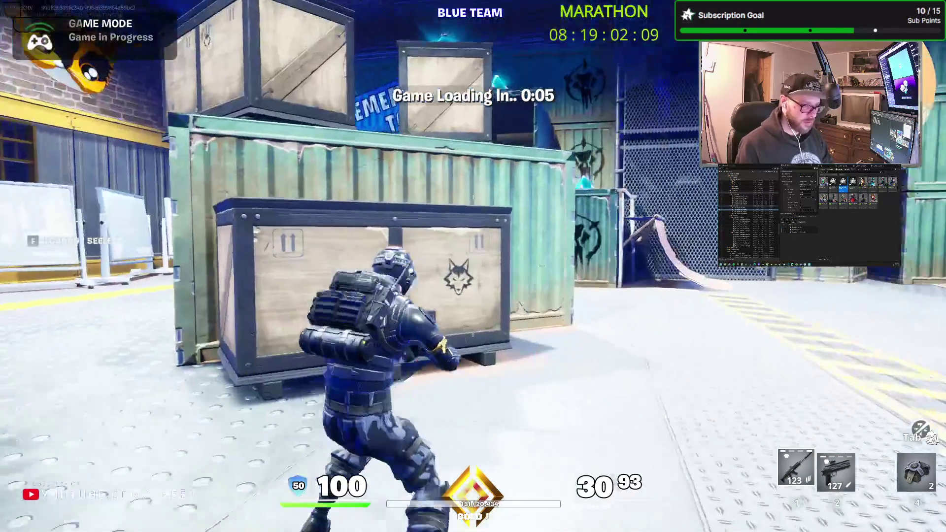
key("w")
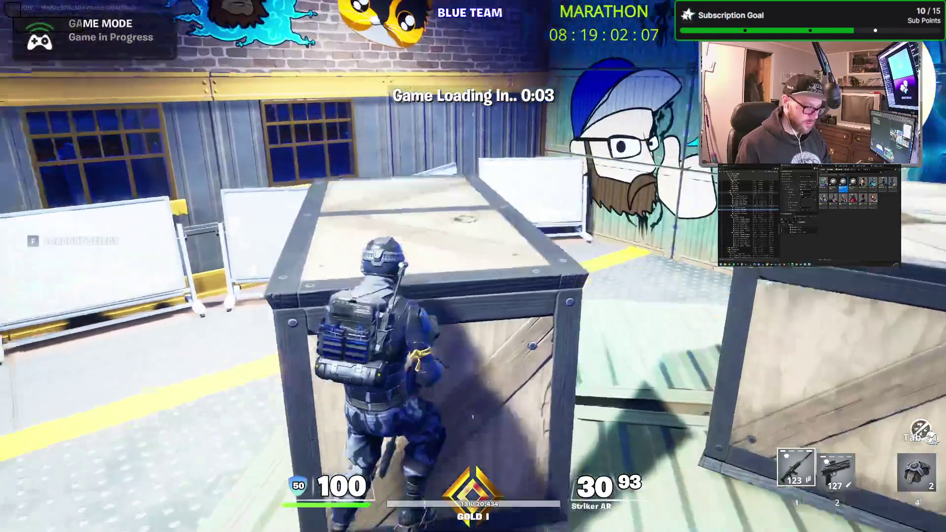
key("w")
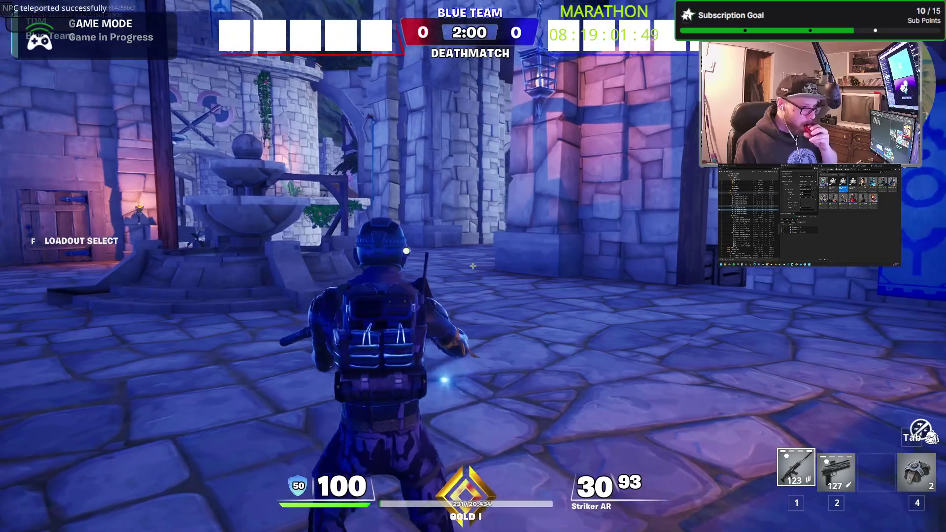
Advance through the passage and arched tunnel into the castle courtyard, firing at an opponent
key("w")
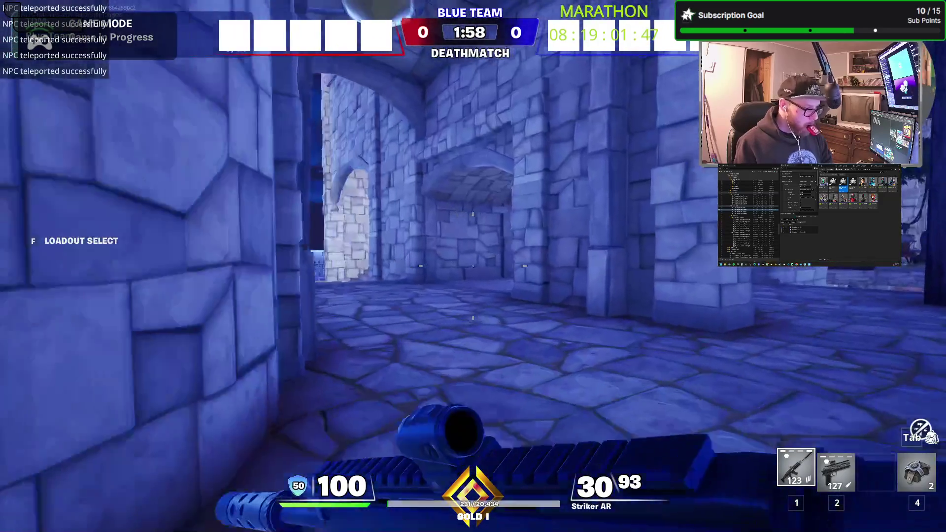
key("w")
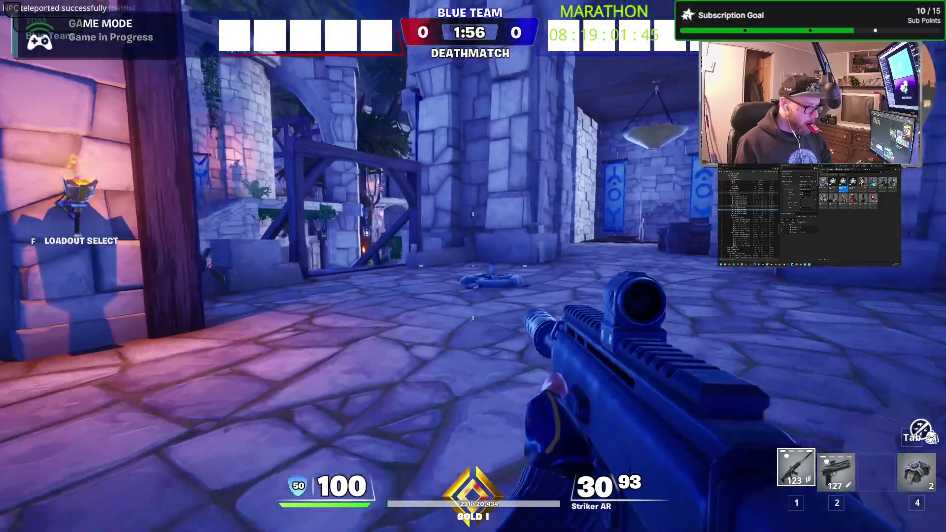
key("w")
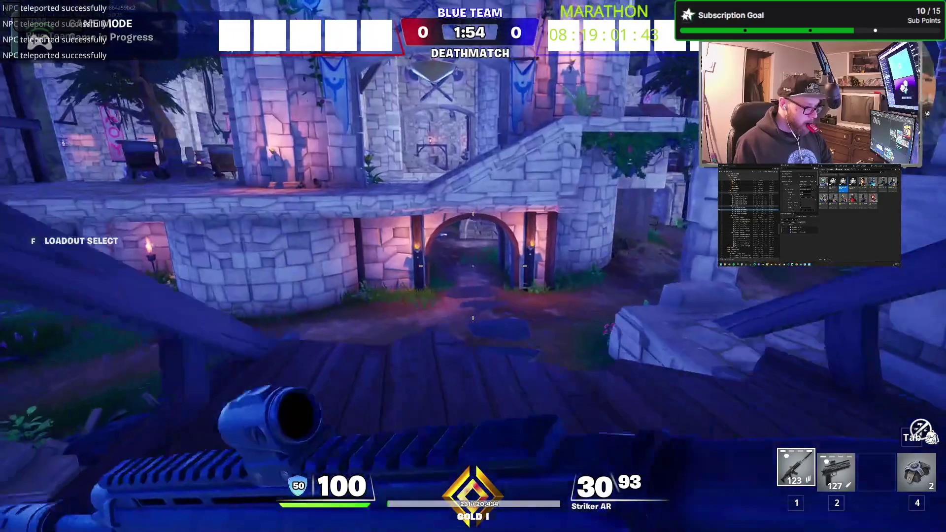
key("w")
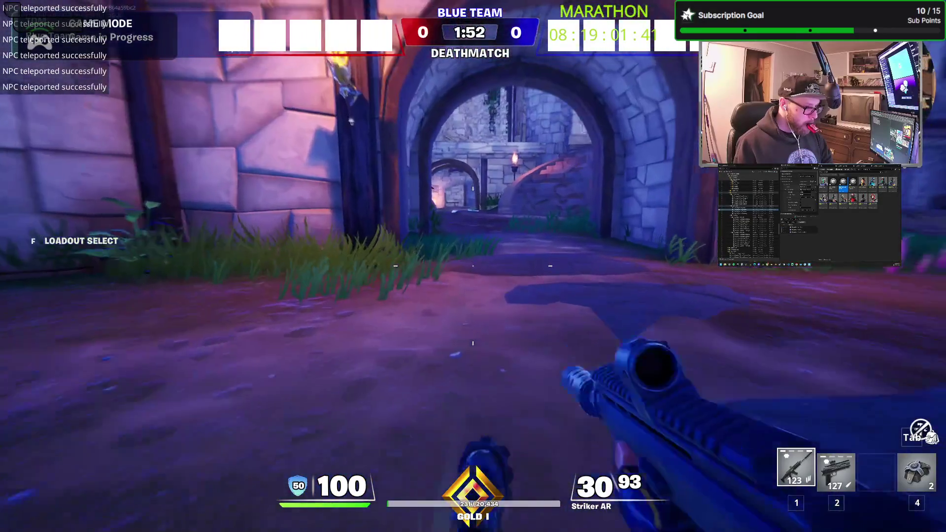
key("w")
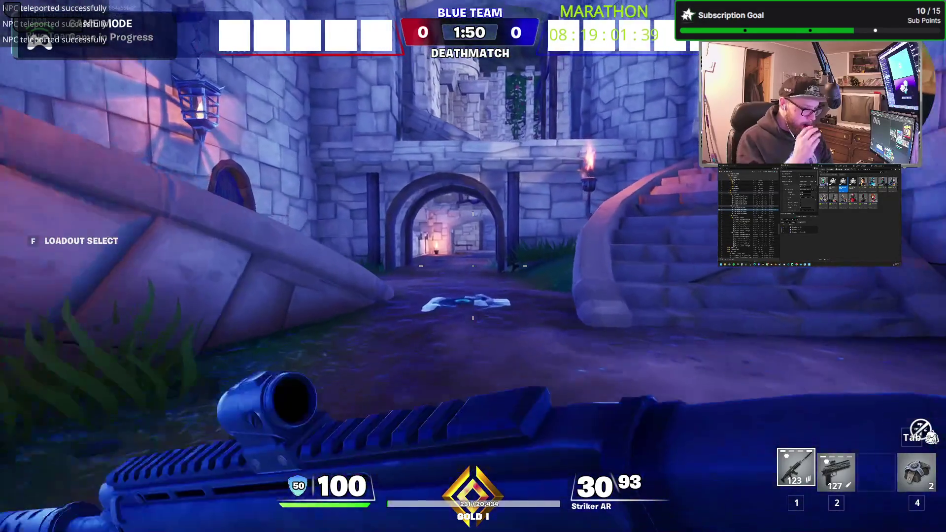
key("w")
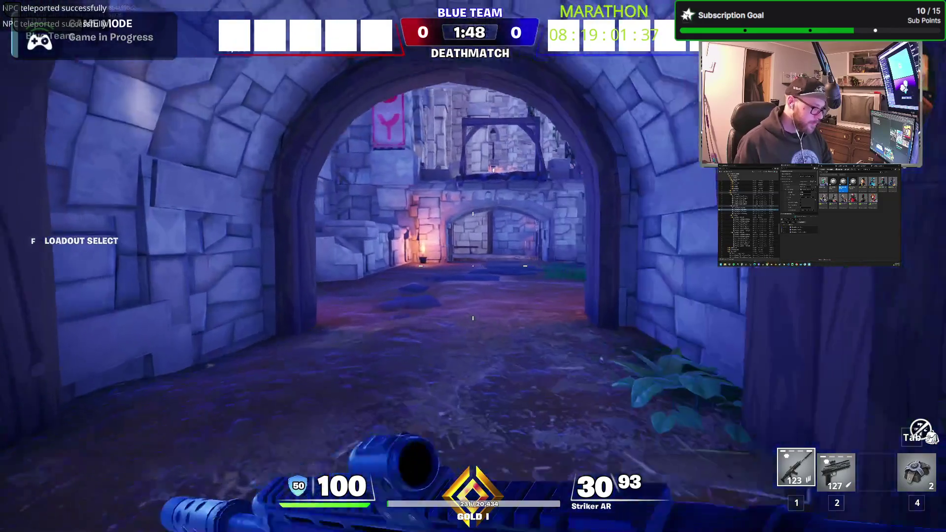
key("w")
left_click(473, 266)
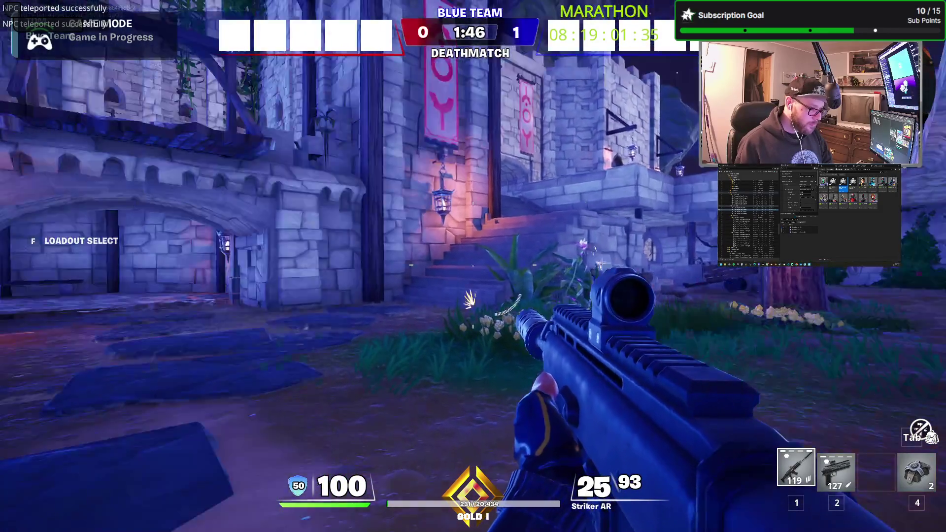
Drop into the stone courtyard, push through the archway, reload, and reach the wooden crate
key("w")
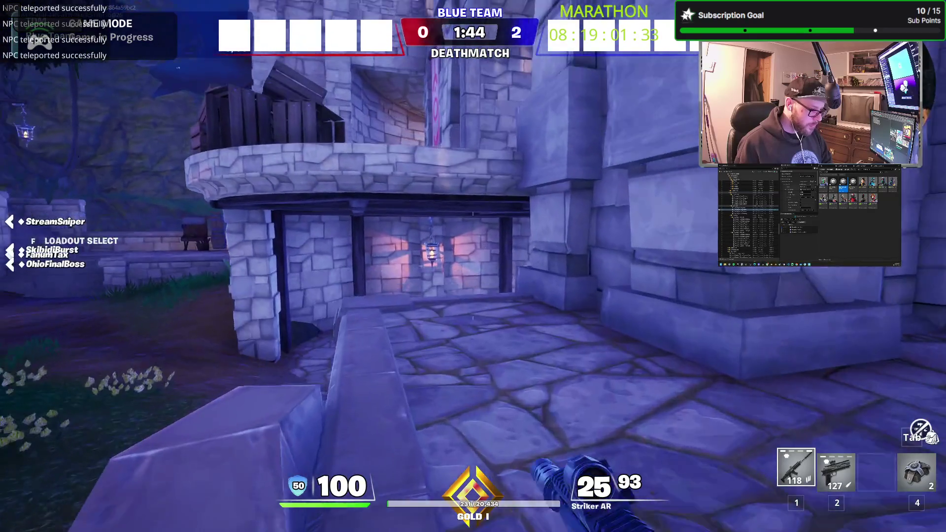
key("w")
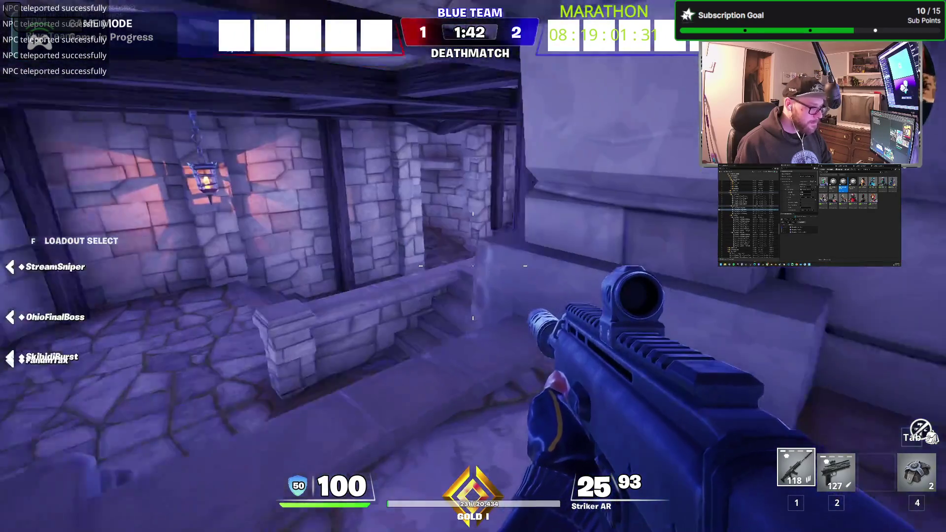
key("w")
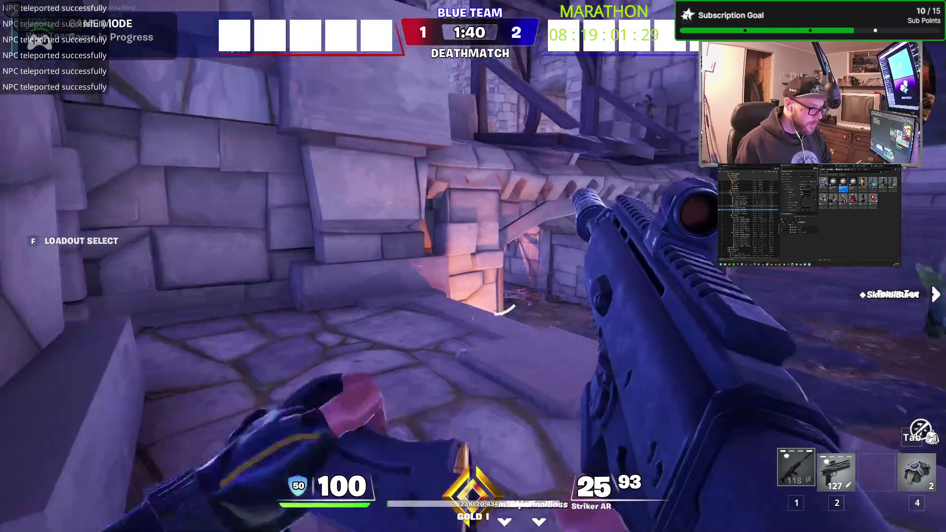
key("w")
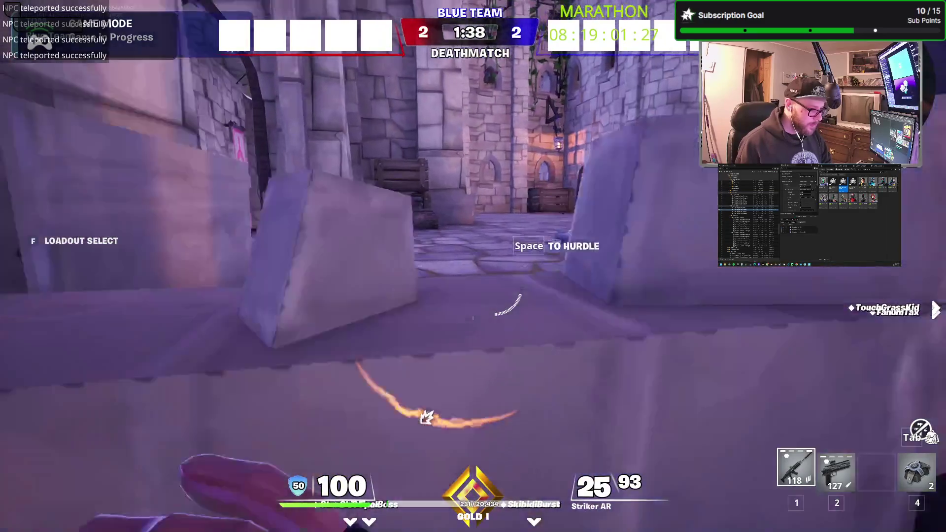
key("w")
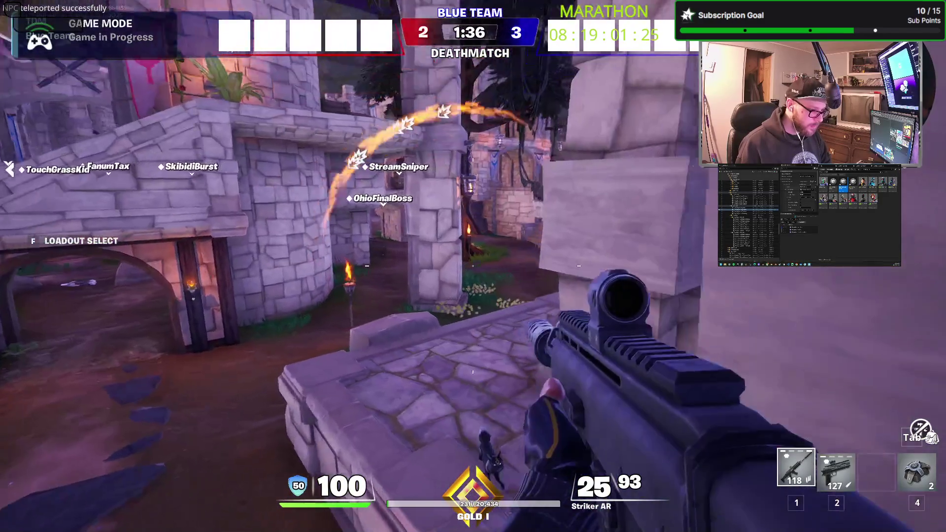
key("w")
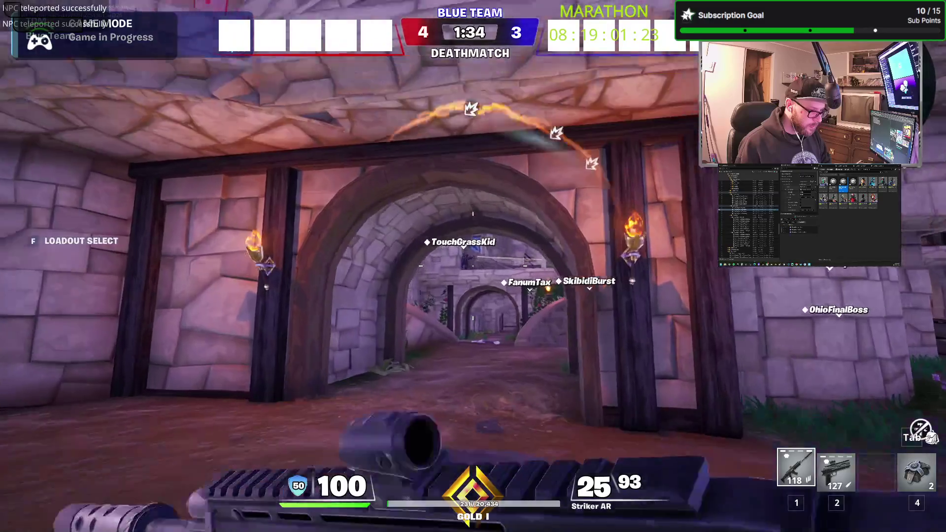
key("w")
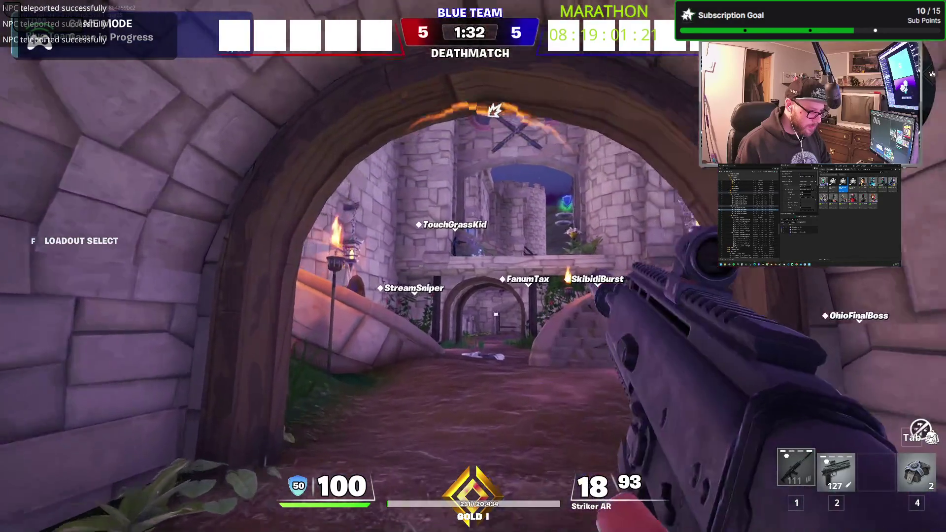
key("r")
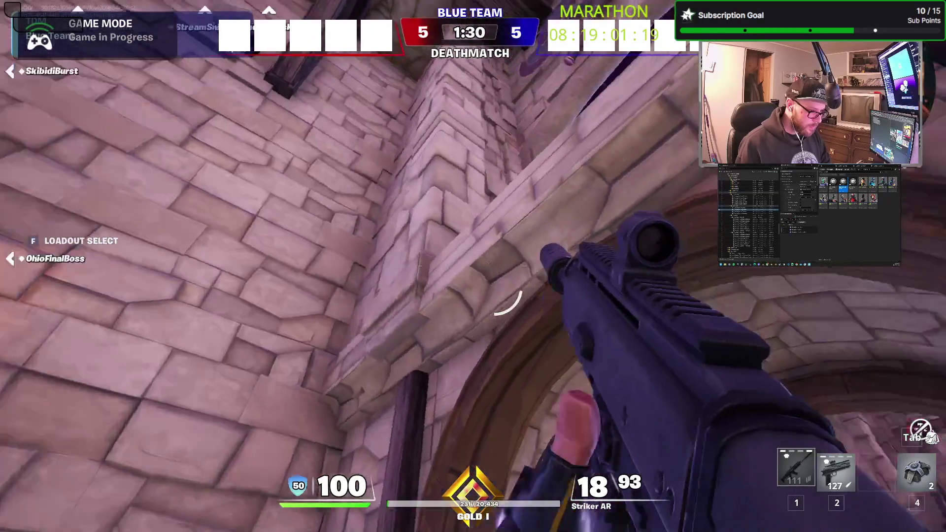
key("w")
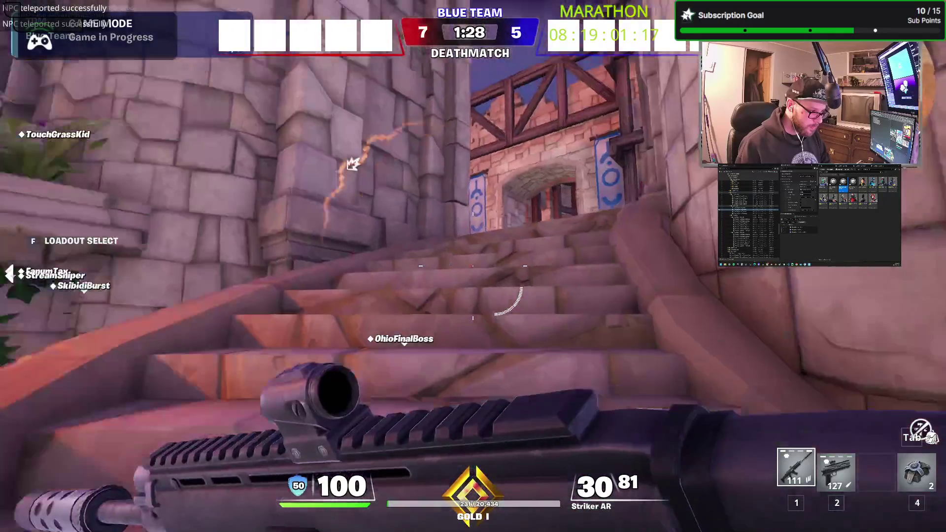
key("w")
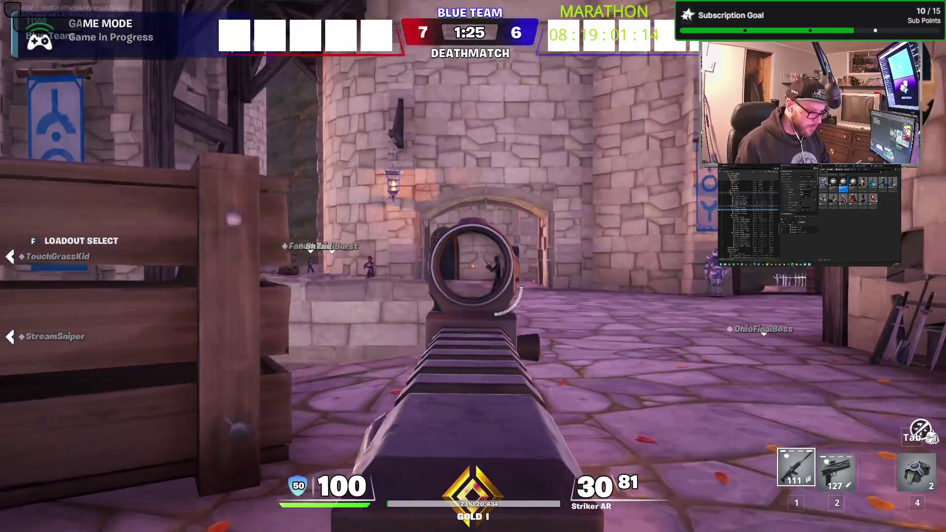
Fire at enemies near the tower, reload, mantle onto the crate and shoot again
left_click(474, 266)
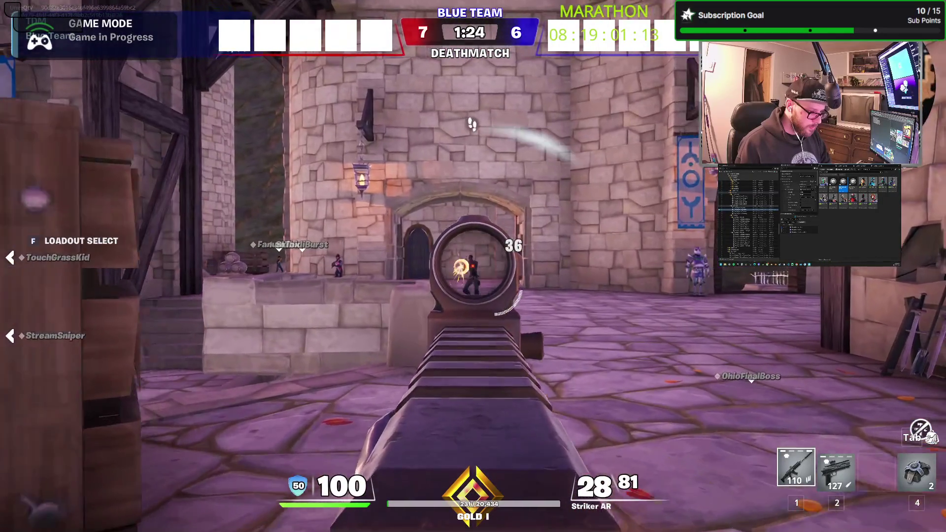
left_click(473, 266)
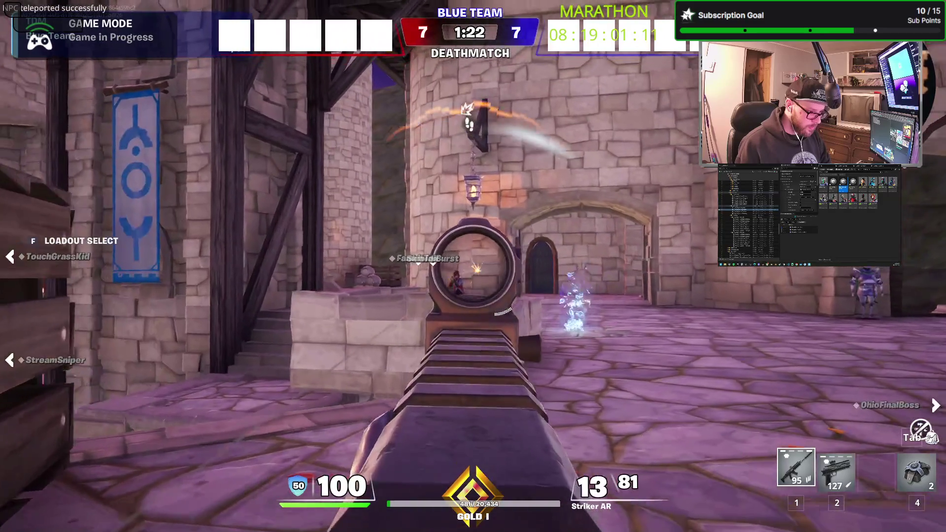
left_click(473, 266)
key("r")
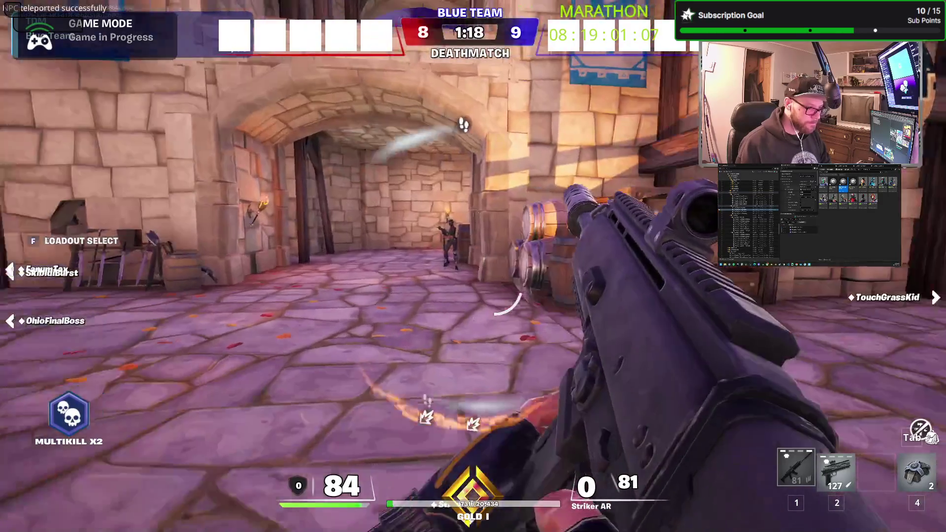
right_click(473, 266)
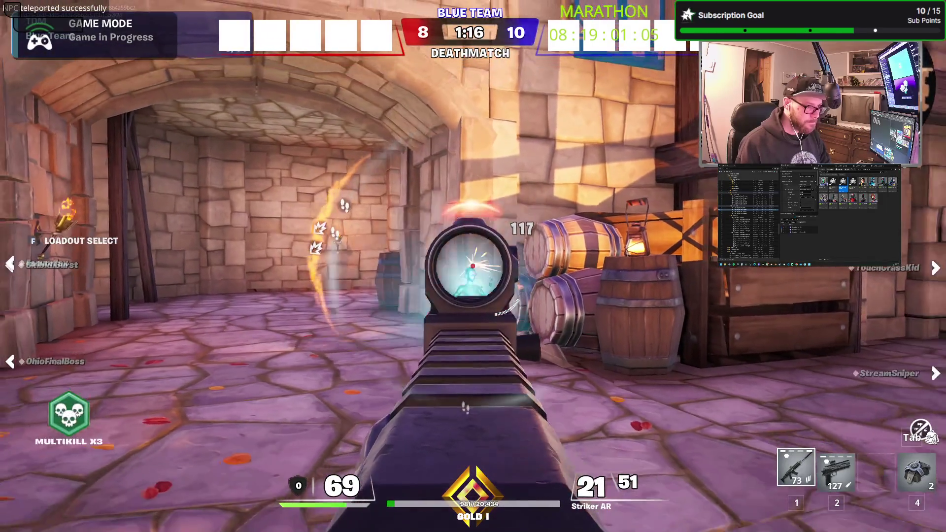
right_click(473, 266)
key("space")
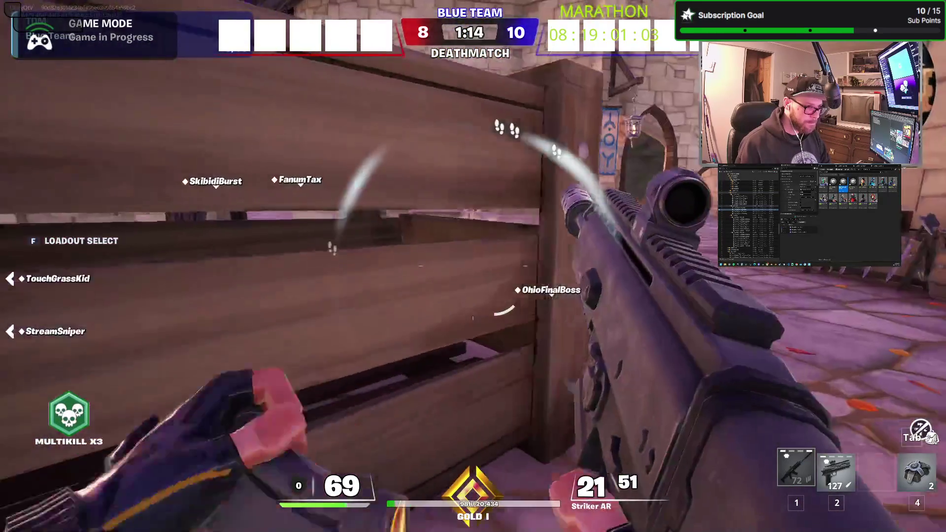
right_click(473, 267)
left_click(473, 266)
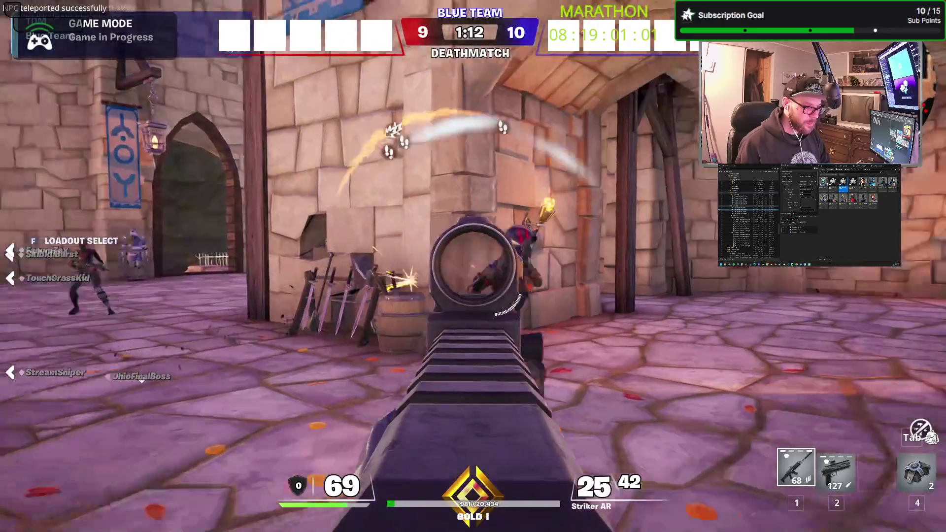
left_click(473, 266)
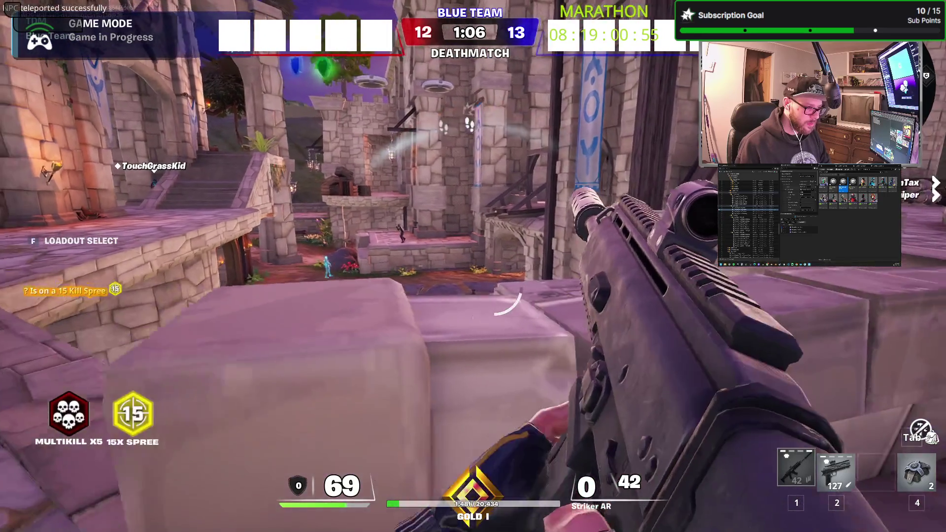
Aim down sights and shoot enemies across the courtyard and nearby
right_click(474, 266)
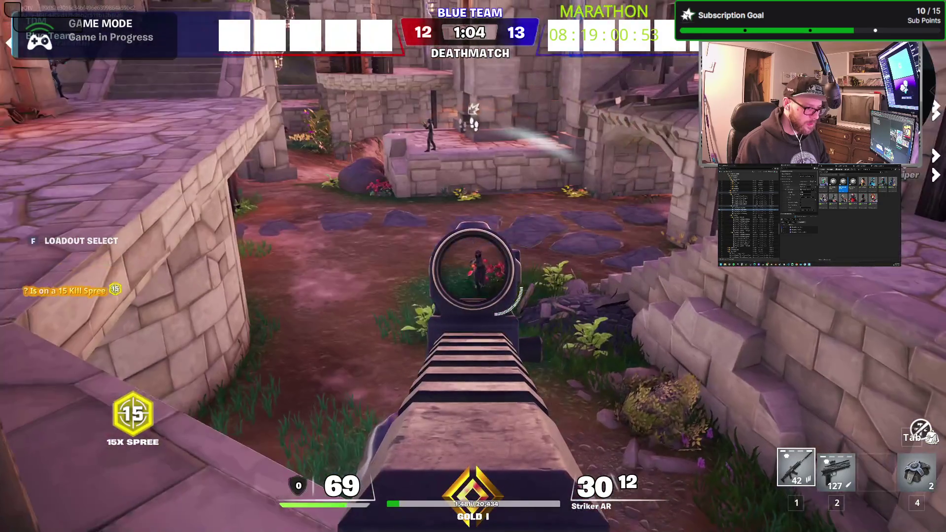
left_click(473, 266)
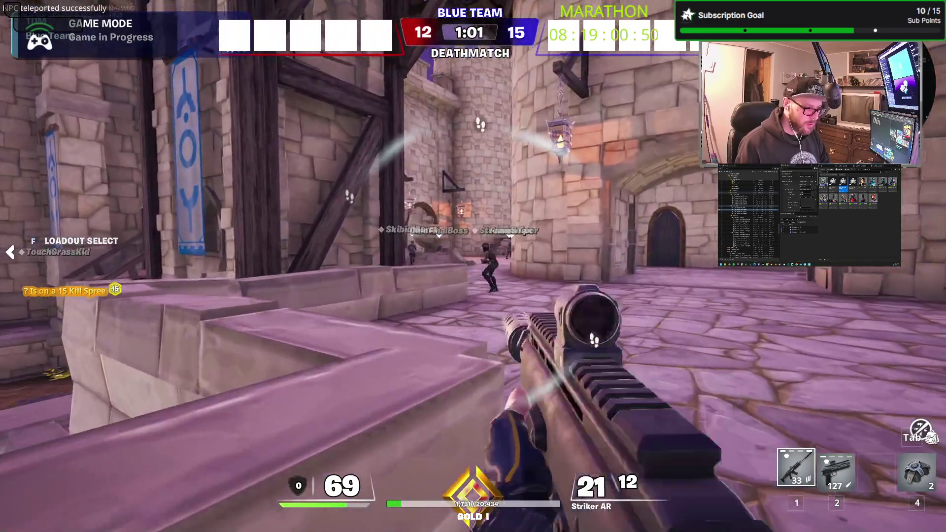
right_click(473, 267)
left_click(474, 266)
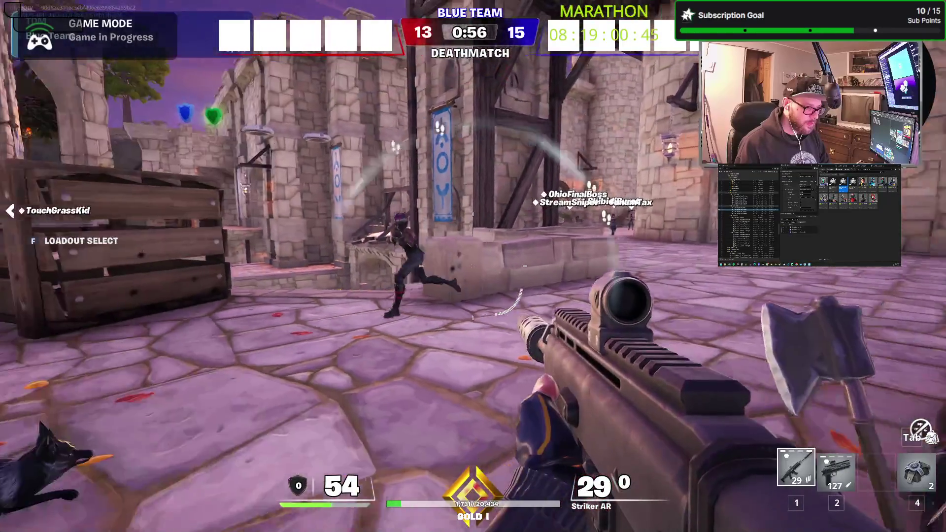
right_click(473, 266)
left_click(473, 266)
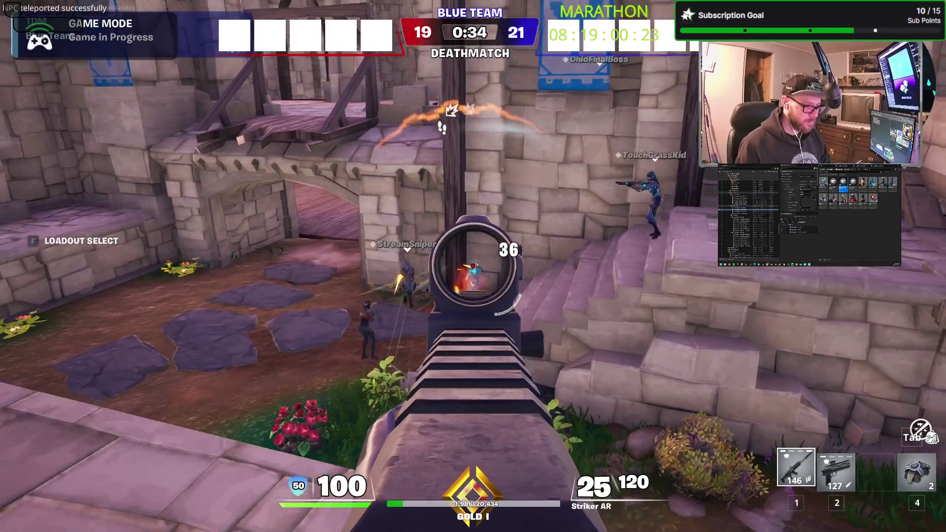
Aim and fire the rifle at enemies on the stairs and path, reloading until the match ends
left_click(473, 266)
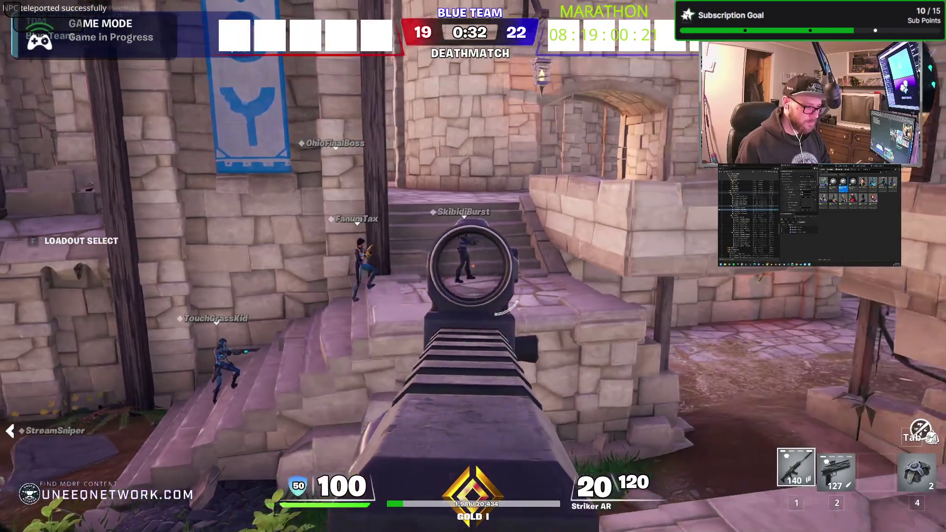
right_click(473, 267)
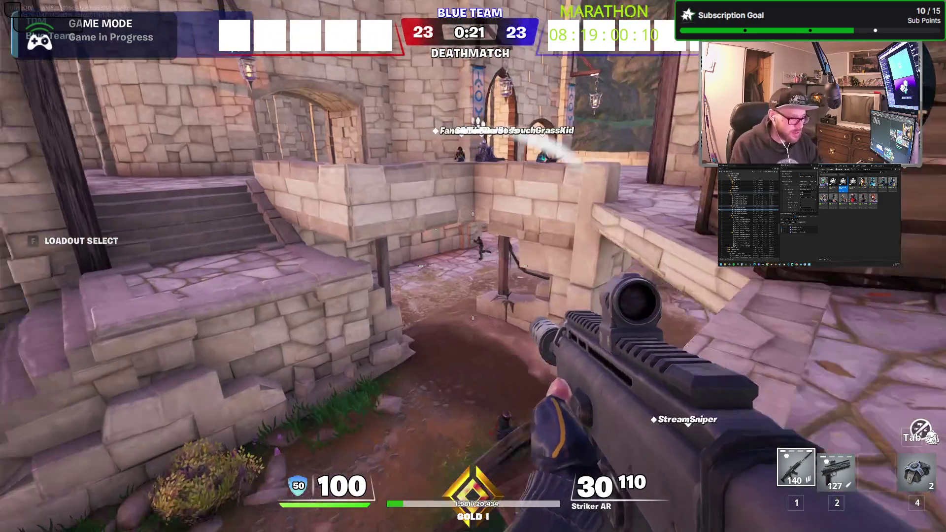
right_click(473, 267)
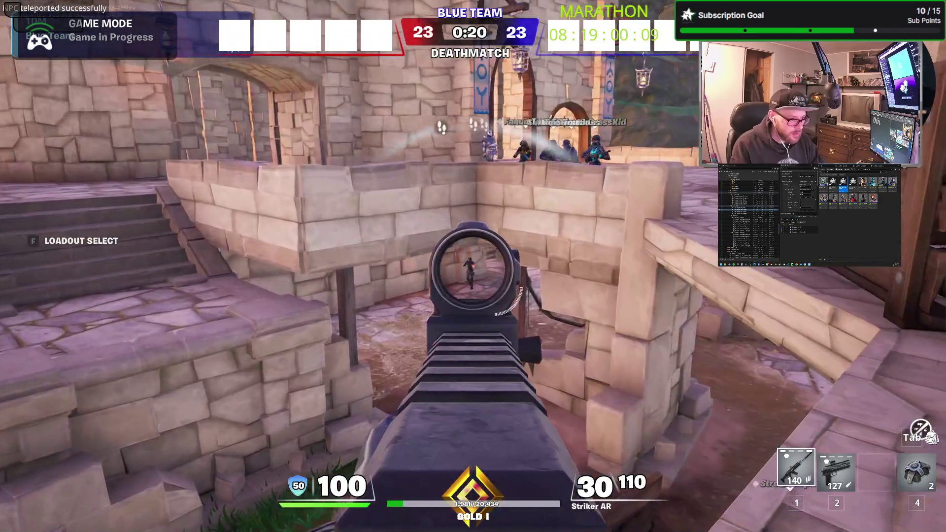
left_click(473, 266)
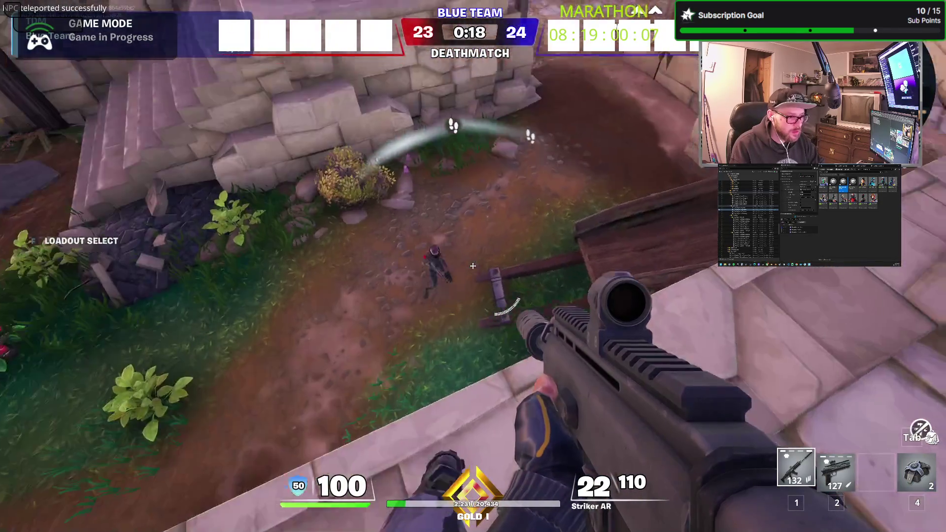
right_click(473, 267)
left_click(473, 266)
left_click(473, 266)
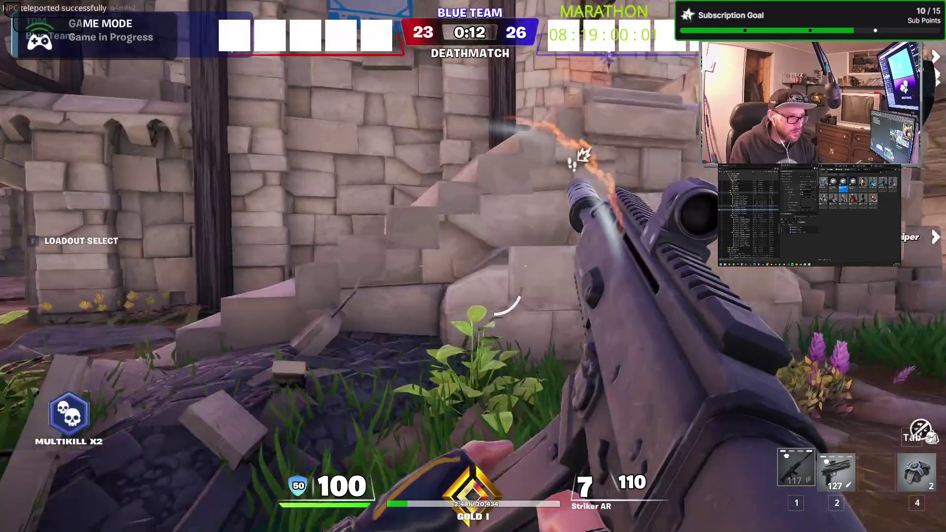
key("r")
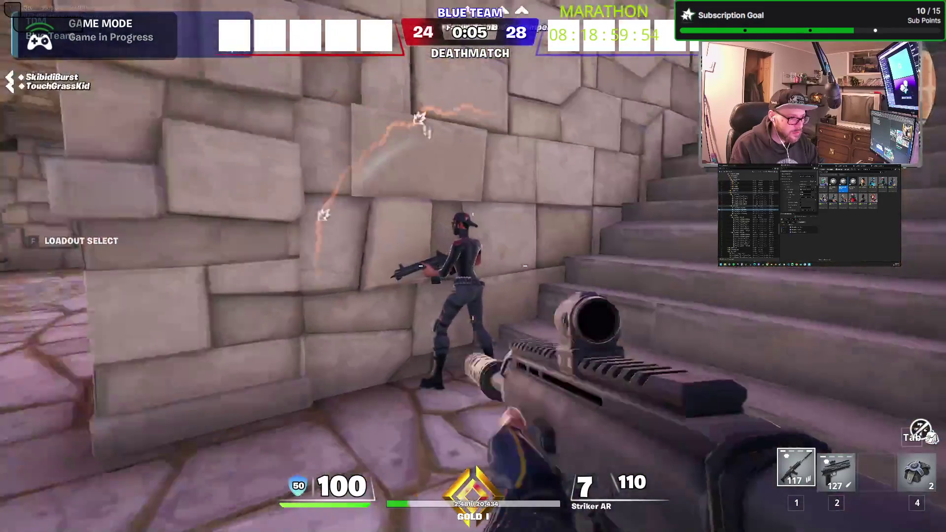
left_click(473, 266)
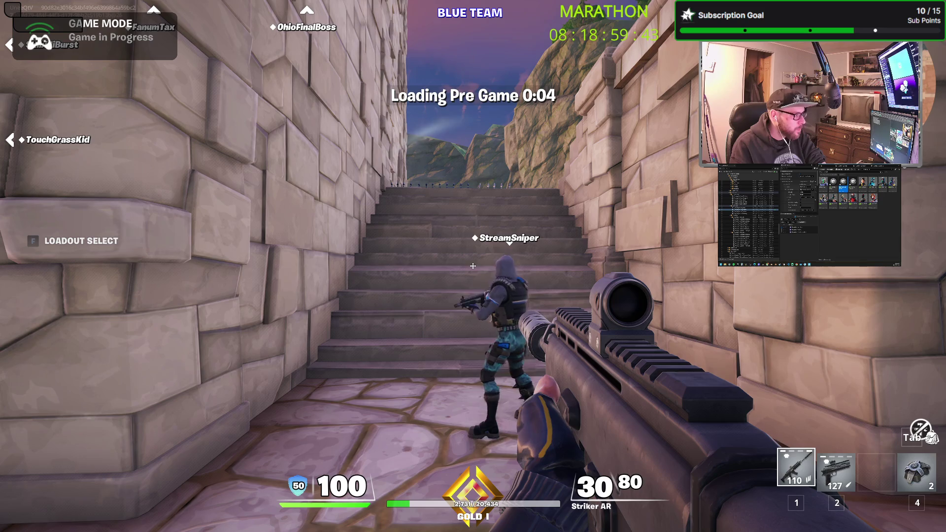
Move through the stone room toward the spawn pads, then bring up the pause menu
key("w")
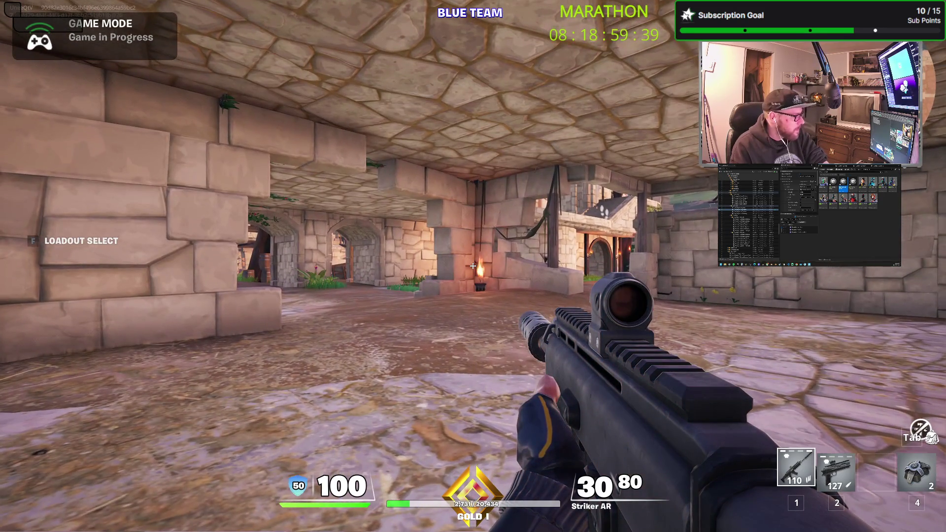
right_click(473, 266)
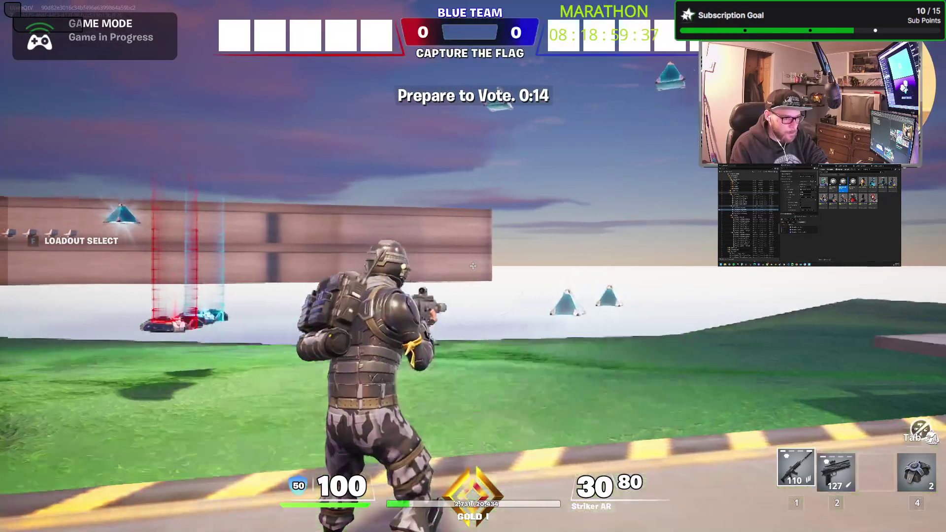
key("w")
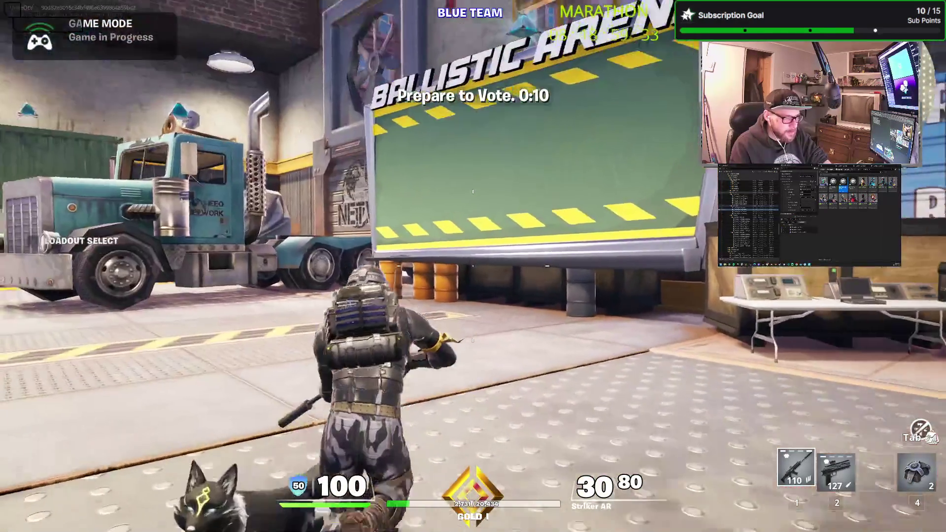
key("Escape")
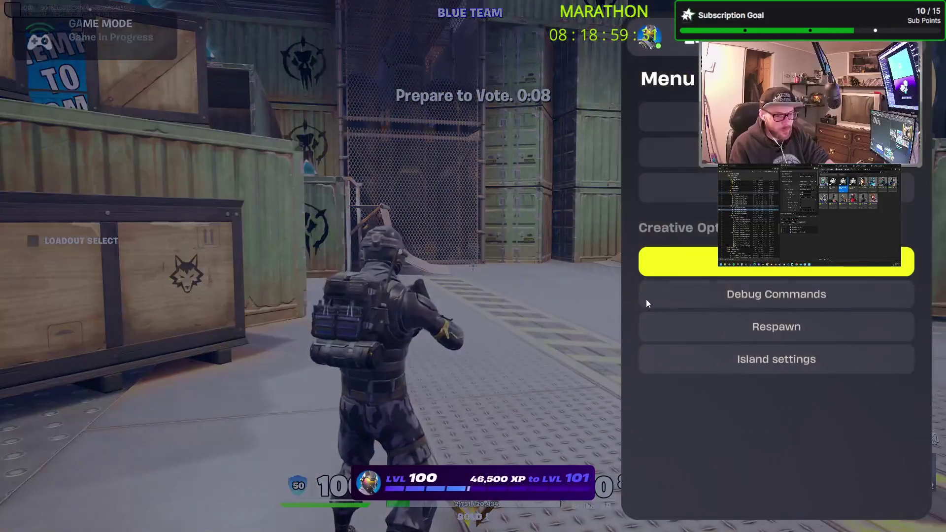
Choose End Game from the pause menu to stop the playtest session
left_click(732, 277)
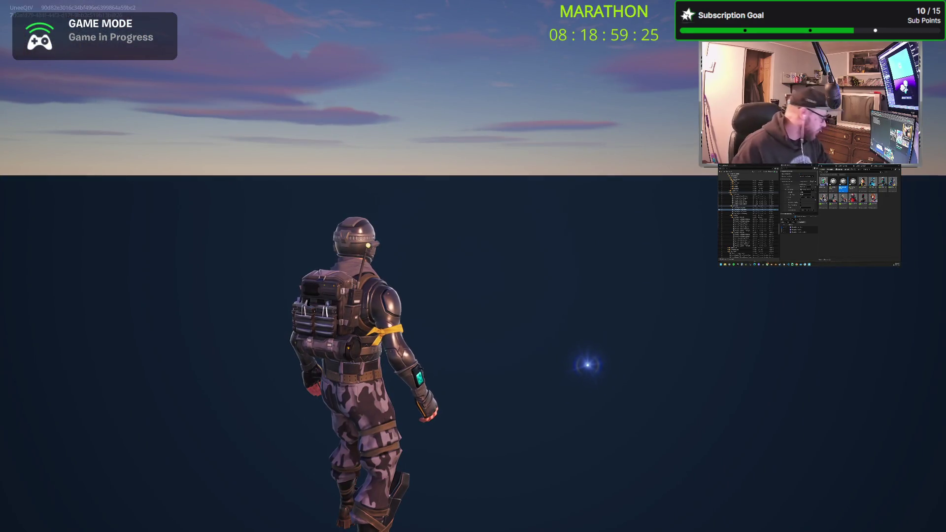
key("1")
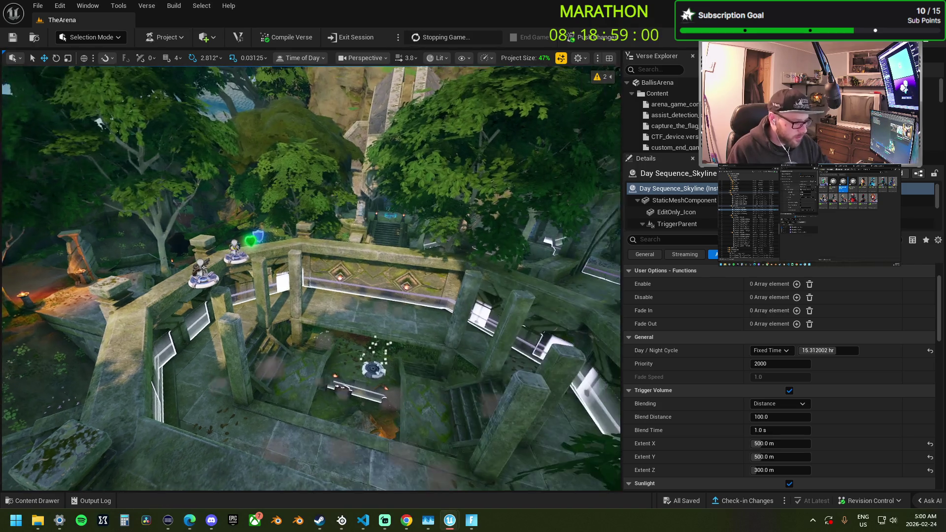
Fly the viewport camera forward over the stone bridge ruins
mouse_move(311, 276)
left_mouse_down()
mouse_move(316, 246)
mouse_move(331, 246)
left_mouse_up()
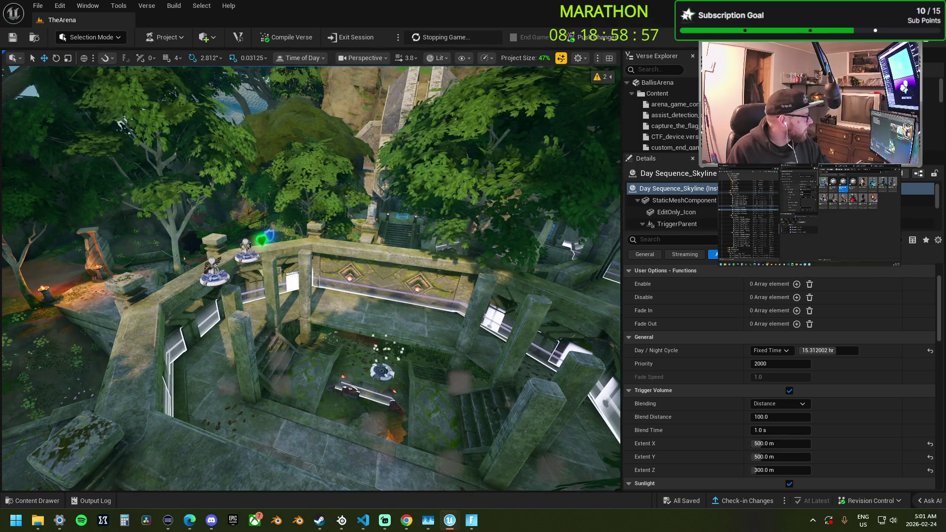